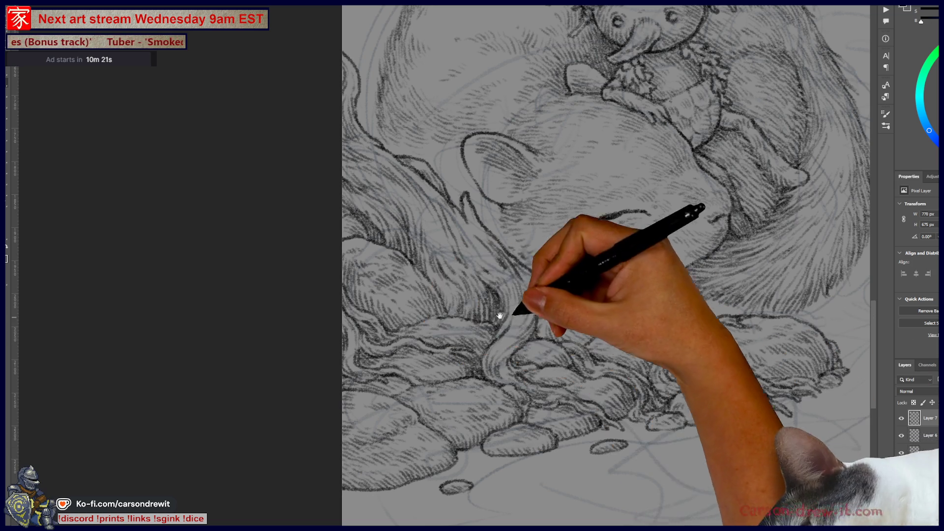
- Pan and scroll around the mouse drawing to survey it
left_click_drag(581, 328, 365, 233)
scroll(480, 270, "down", 5)
scroll(561, 404, "up", 2)
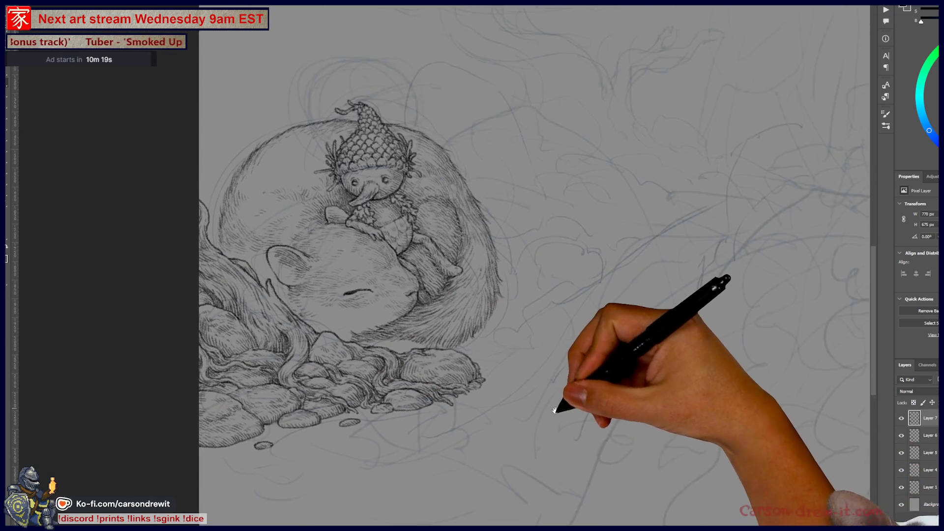
scroll(566, 456, "down", 3)
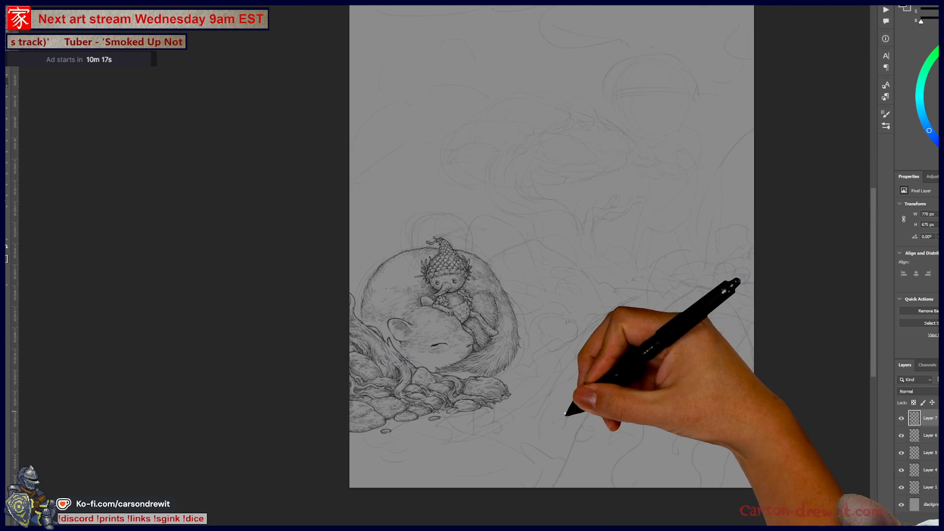
scroll(541, 431, "up", 2)
scroll(540, 430, "up", 2)
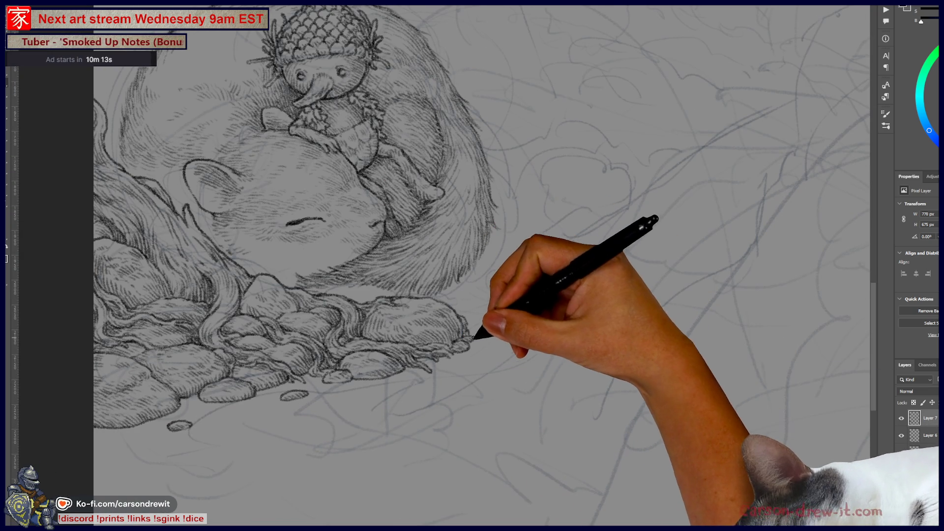
left_click_drag(498, 290, 552, 331)
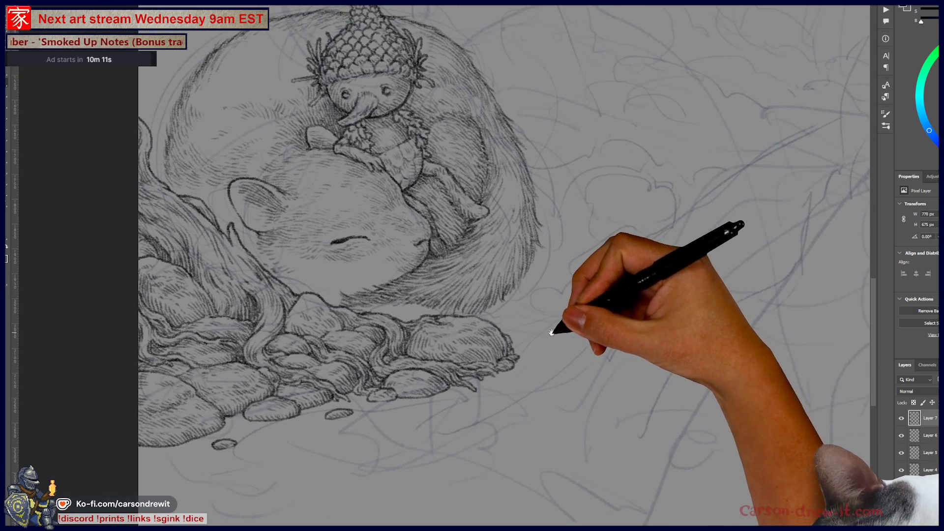
left_click_drag(585, 290, 641, 375)
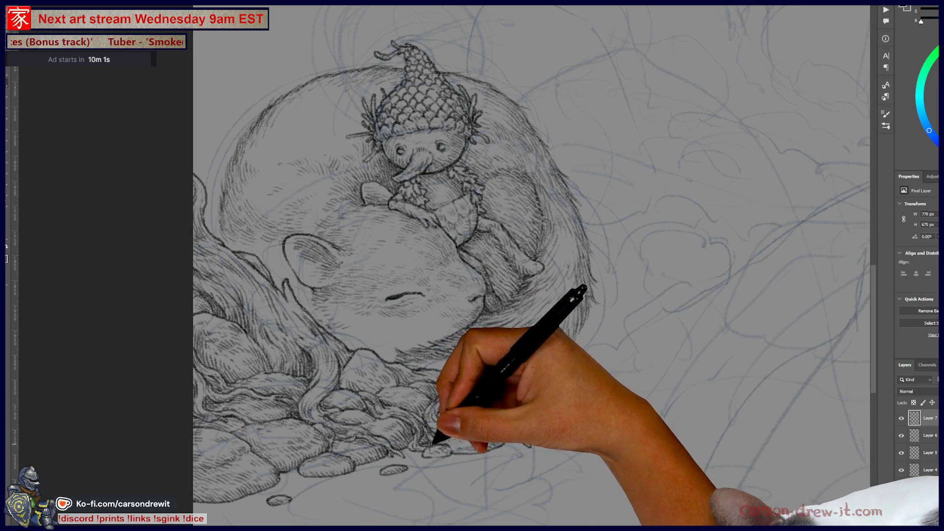
left_click_drag(563, 447, 645, 402)
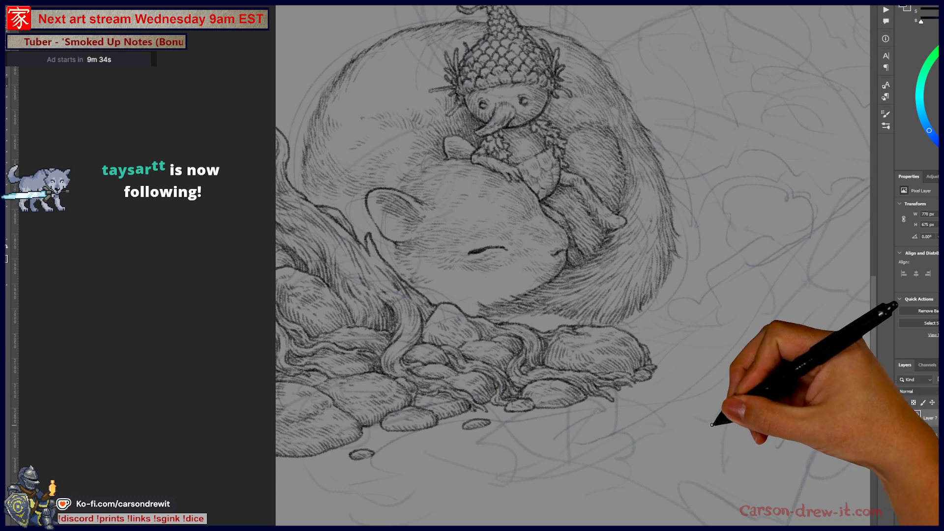
left_click_drag(686, 304, 689, 349)
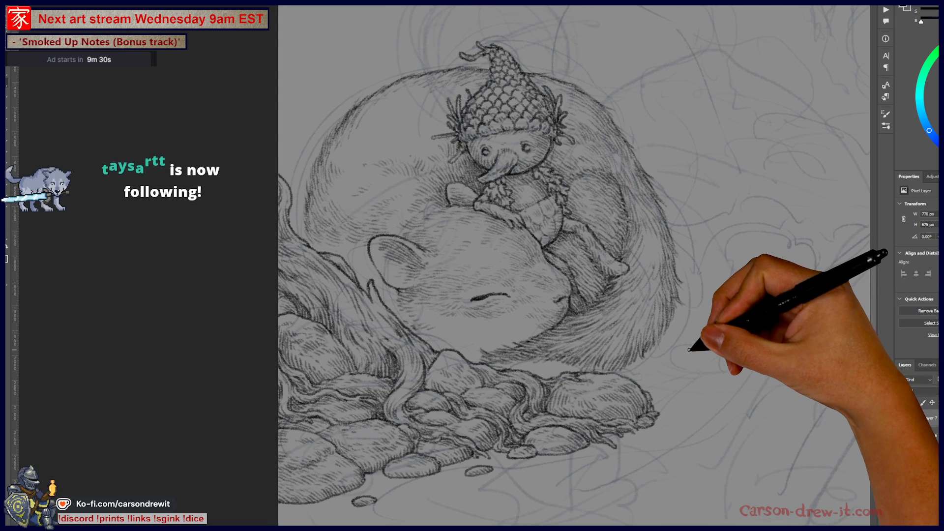
left_click_drag(705, 371, 593, 344)
scroll(685, 376, "down", 1)
scroll(626, 348, "up", 1)
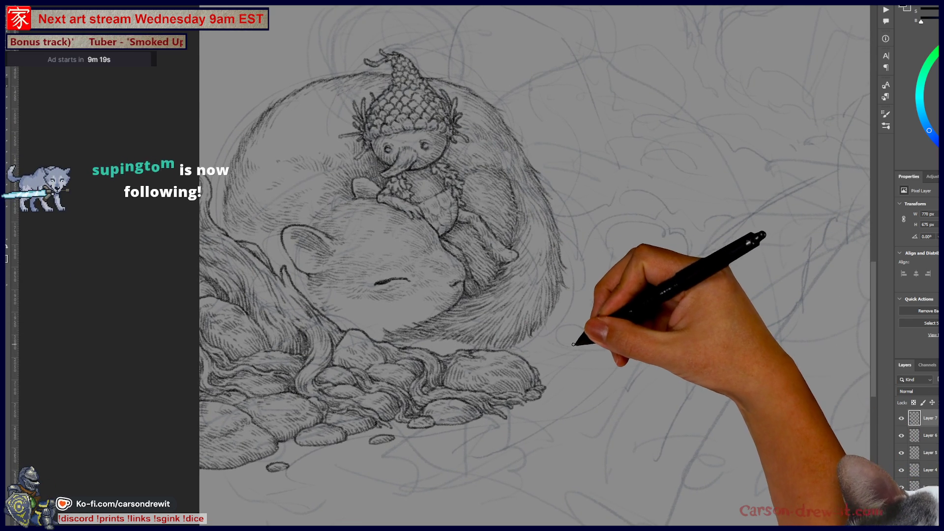
mouse_move(608, 343)
left_mouse_down()
mouse_move(611, 358)
mouse_move(594, 358)
left_mouse_up()
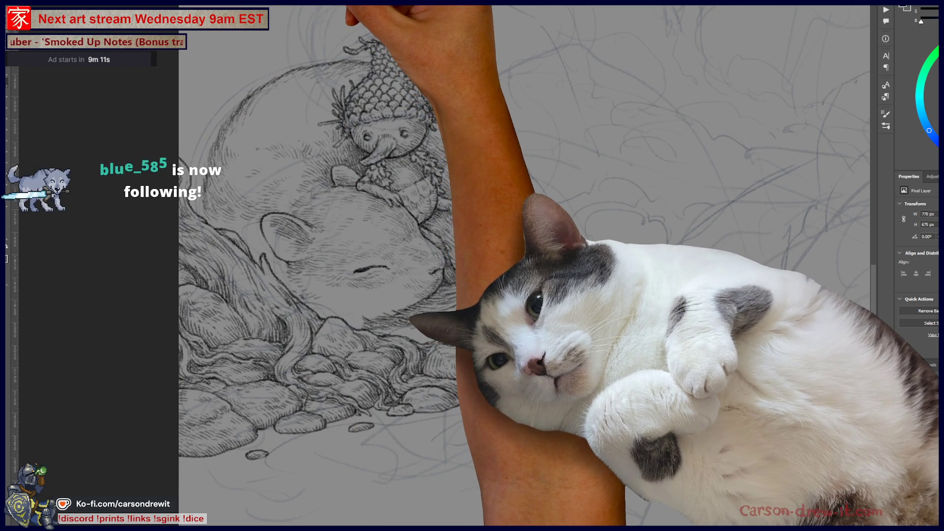
- Inspect the finished shop illustration's shelves, helmet, desk girl and lower-shelf items
key("ctrl+Tab")
left_click_drag(760, 339, 757, 220)
left_click_drag(780, 179, 776, 325)
left_click_drag(492, 98, 553, 153)
key("ctrl+minus")
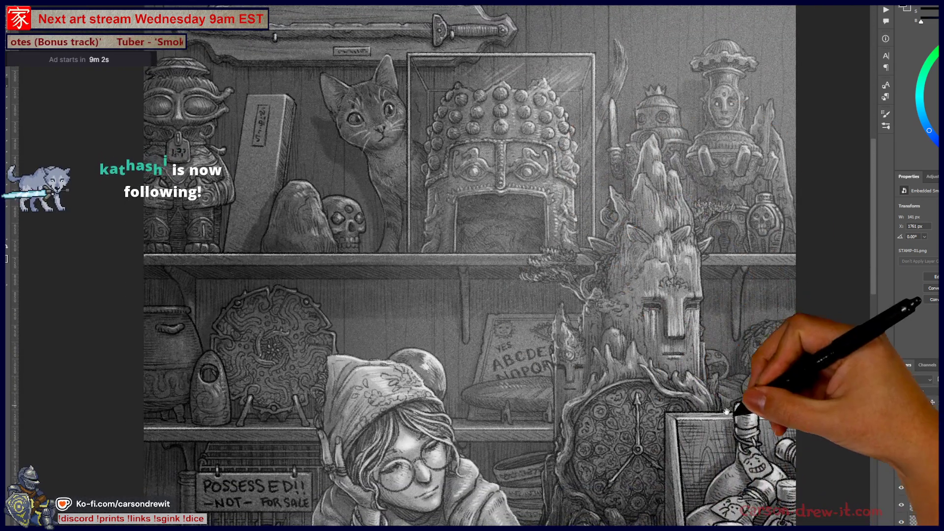
left_click_drag(724, 401, 724, 299)
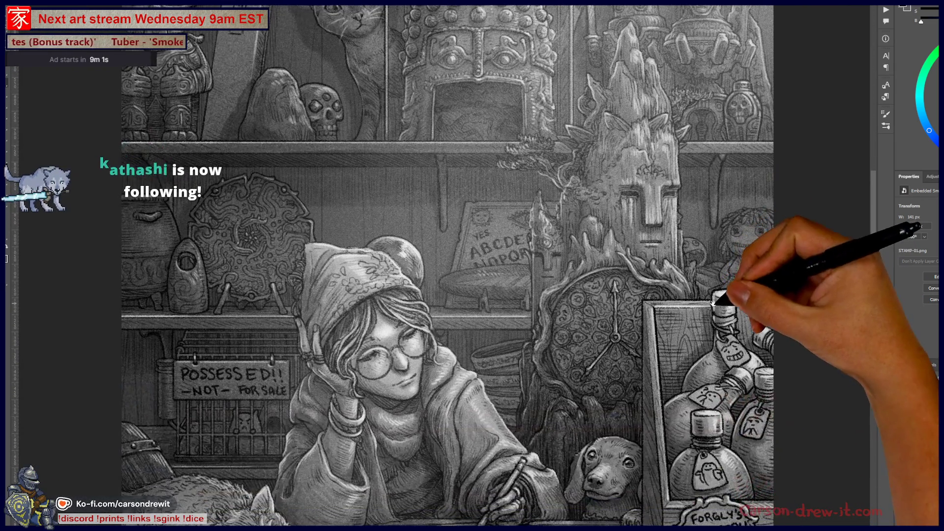
left_click_drag(724, 375, 699, 297)
mouse_move(689, 490)
left_mouse_down()
mouse_move(657, 337)
mouse_move(695, 322)
mouse_move(670, 379)
mouse_move(693, 365)
mouse_move(772, 413)
mouse_move(713, 401)
mouse_move(723, 337)
mouse_move(740, 327)
left_mouse_up()
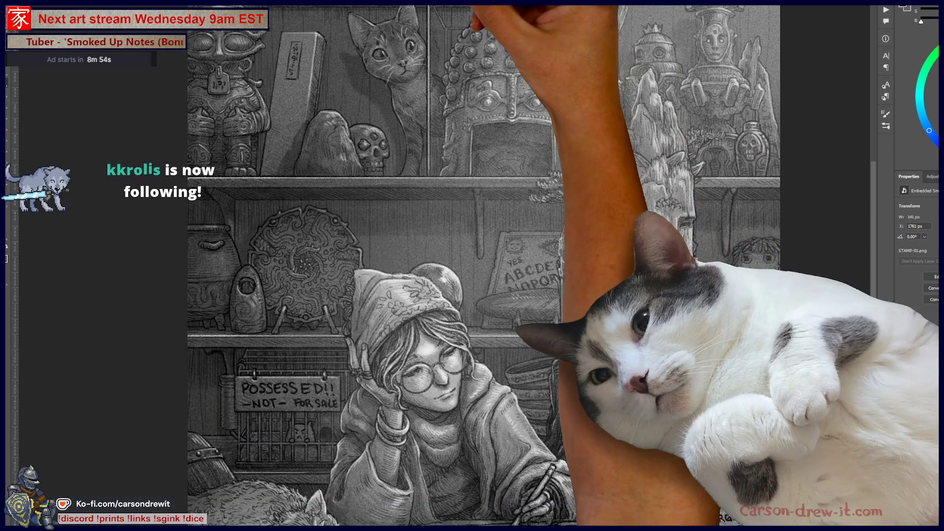
- Return to the mouse sketch and pan across it and the loose sketch area
left_click(492, 4)
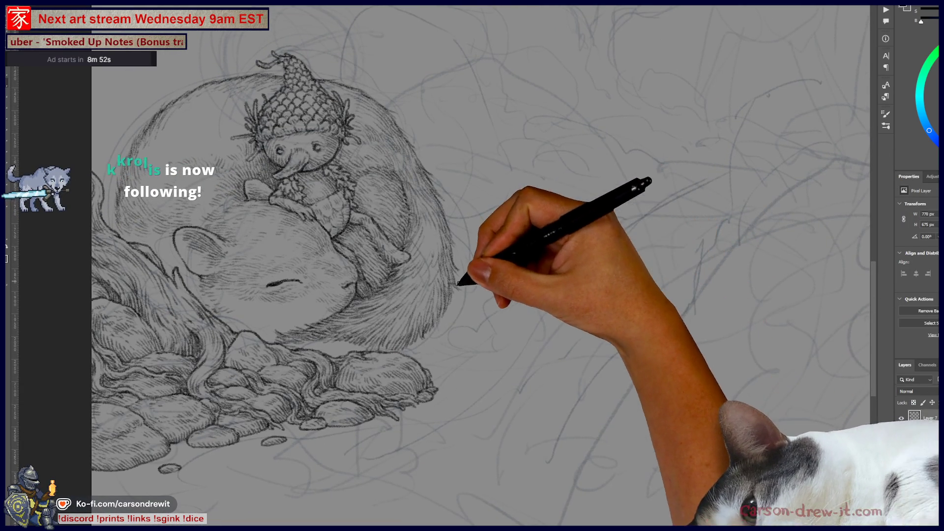
left_click_drag(468, 274, 492, 287)
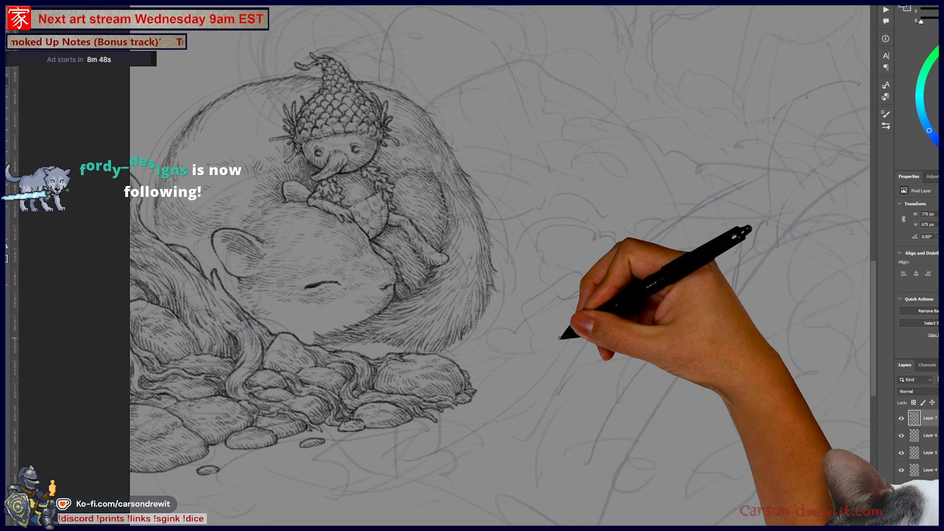
mouse_move(592, 182)
left_mouse_down()
mouse_move(554, 428)
mouse_move(500, 514)
left_mouse_up()
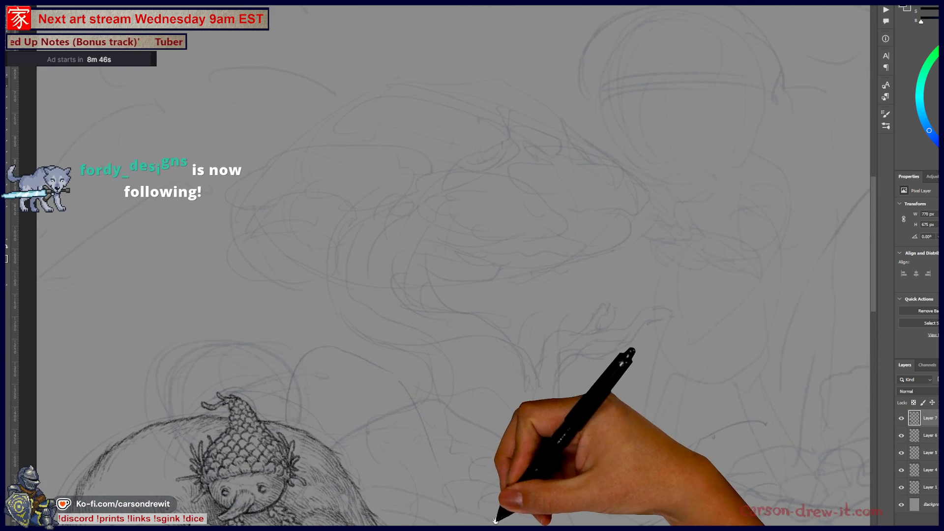
mouse_move(635, 388)
left_mouse_down()
mouse_move(631, 279)
mouse_move(598, 394)
mouse_move(621, 302)
left_mouse_up()
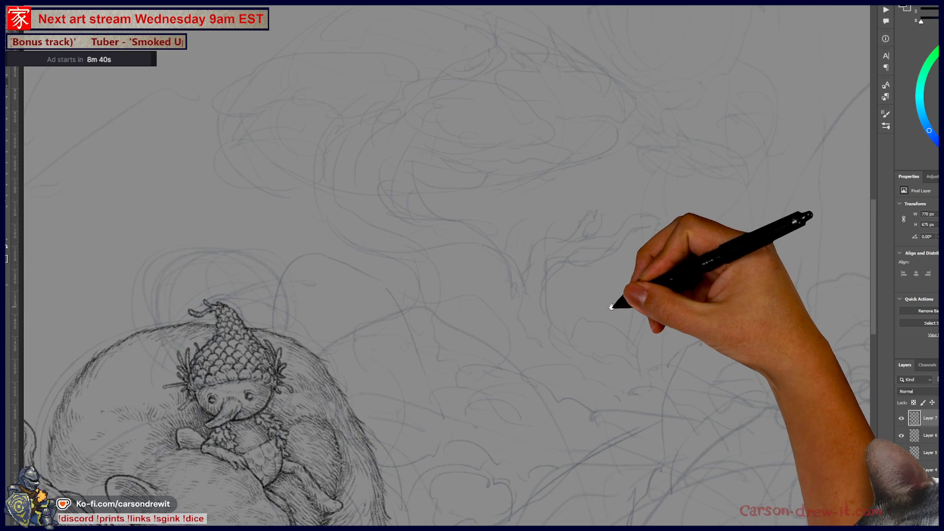
left_click_drag(463, 450, 541, 301)
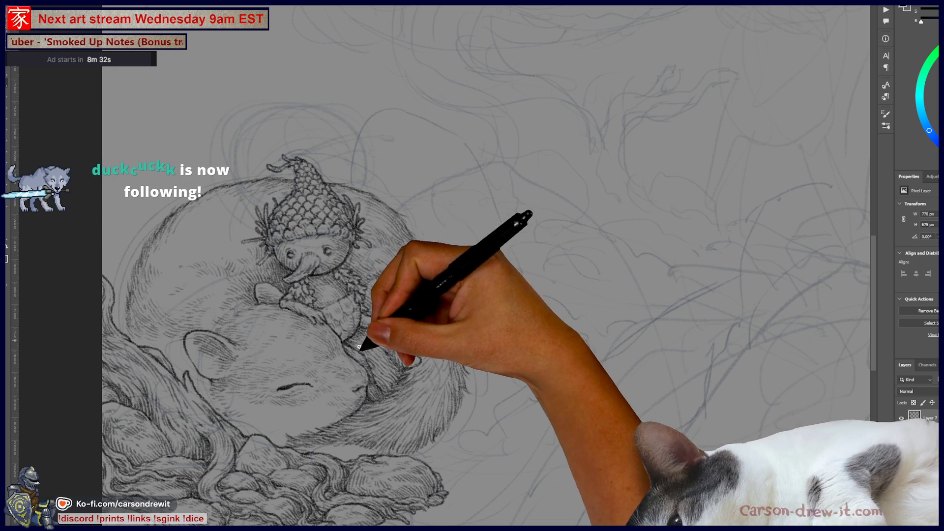
left_click_drag(414, 431, 450, 422)
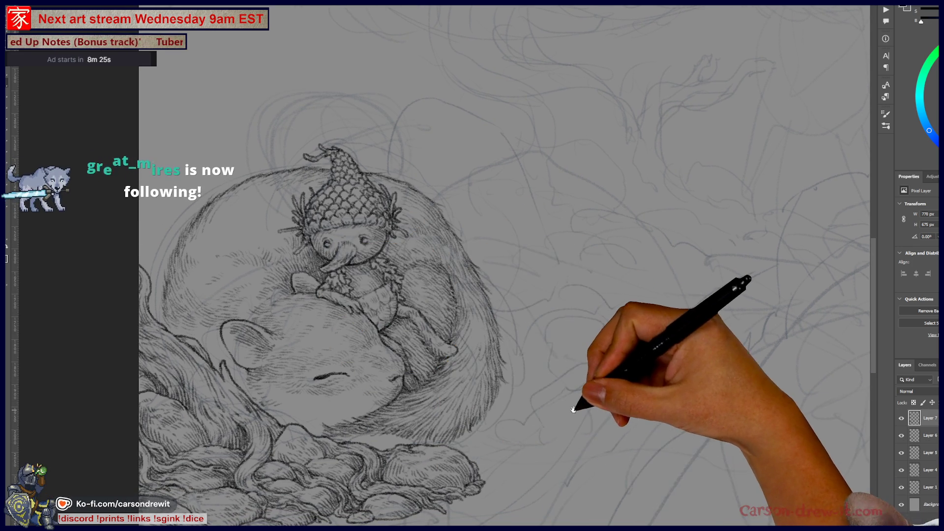
left_click_drag(572, 408, 530, 349)
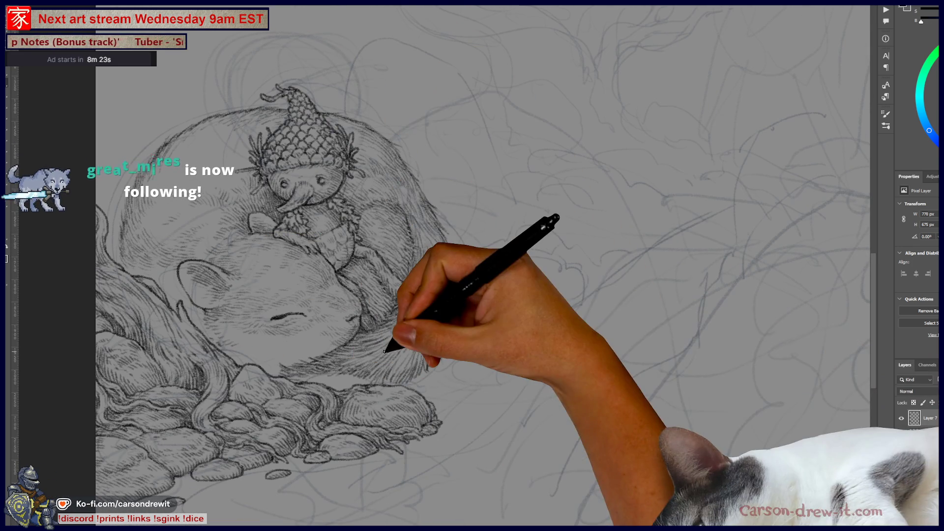
- Centre the mouse and acorn sprite, then briefly check the Sketches 2025 folder
left_click_drag(604, 287, 443, 369)
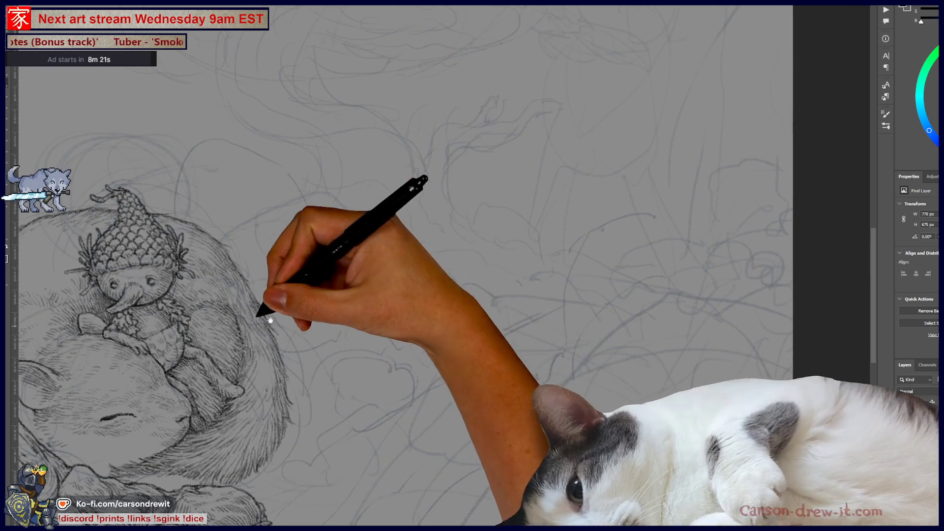
scroll(427, 305, "up", 5)
left_click_drag(563, 217, 559, 232)
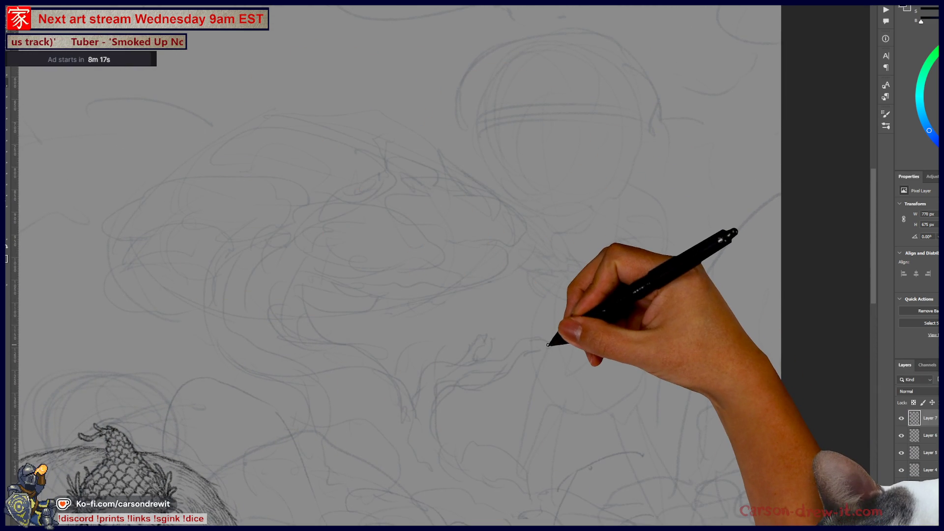
left_click_drag(371, 360, 459, 253)
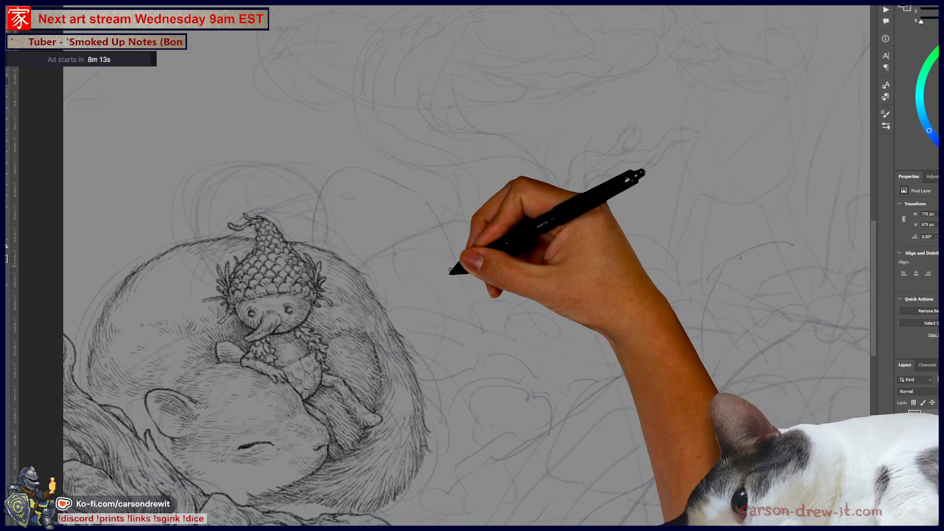
left_click_drag(447, 367, 480, 249)
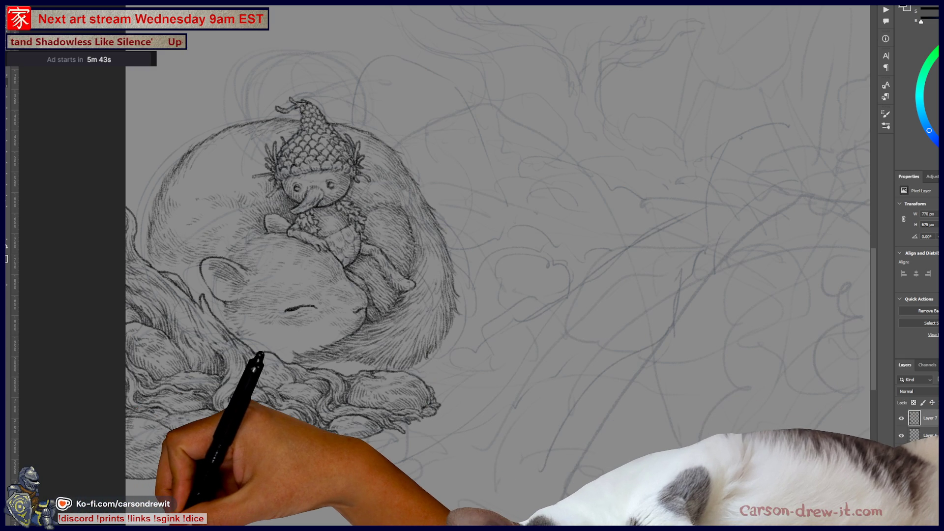
key("alt+Tab")
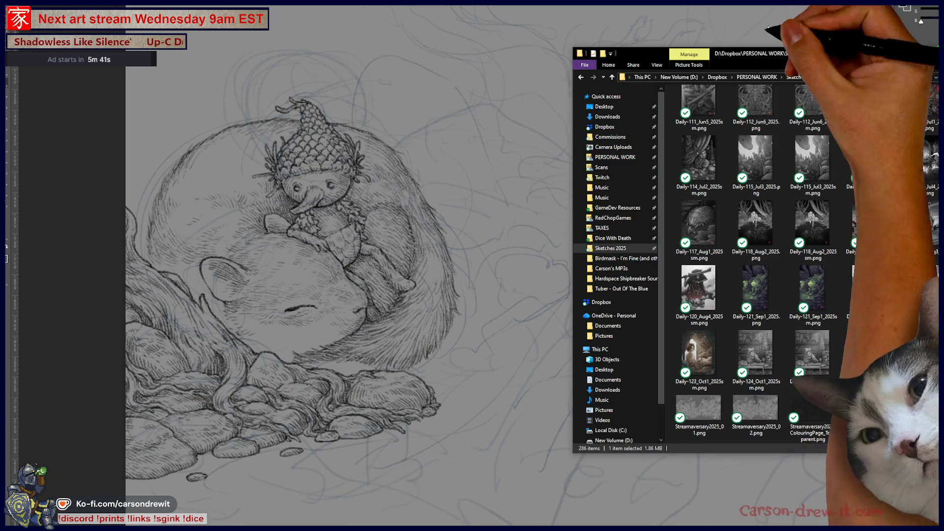
key("alt+Tab")
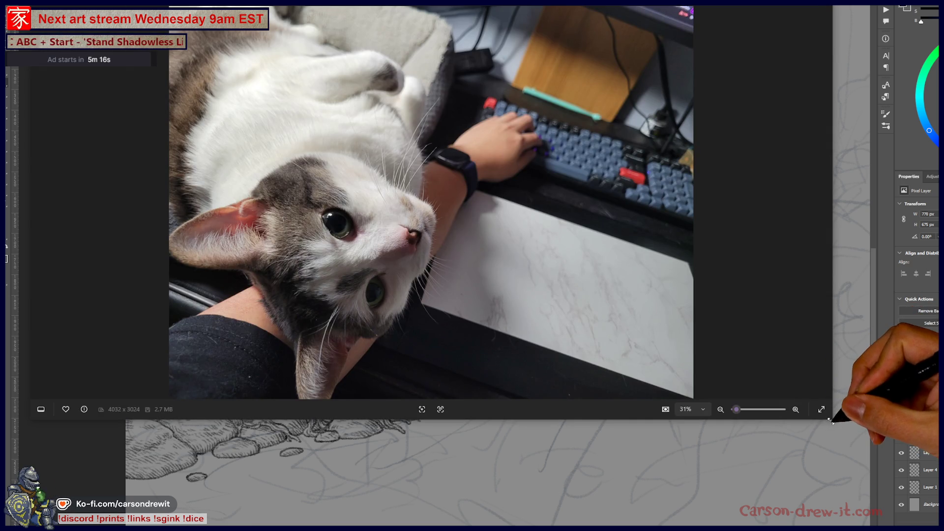
- Maximize the cat photo in Windows Photos, then close it with Alt+F4
left_click(821, 409)
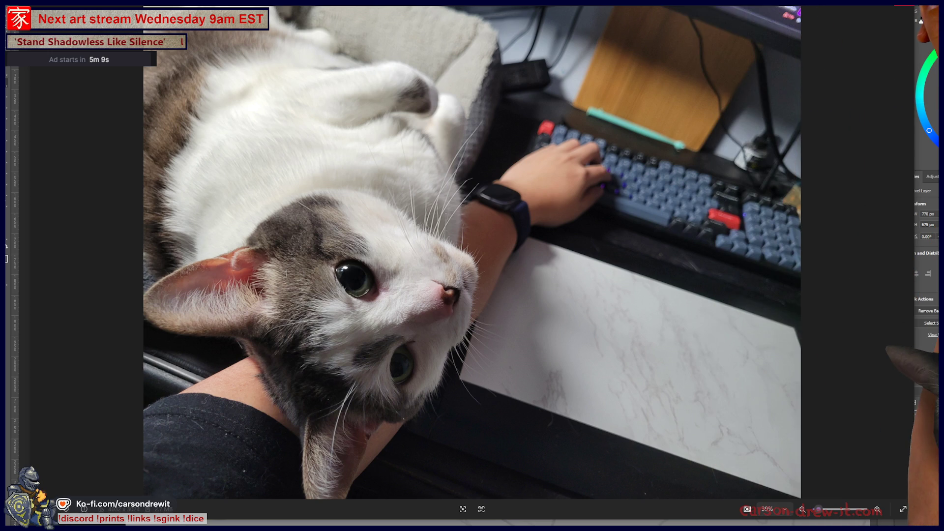
key("alt+F4")
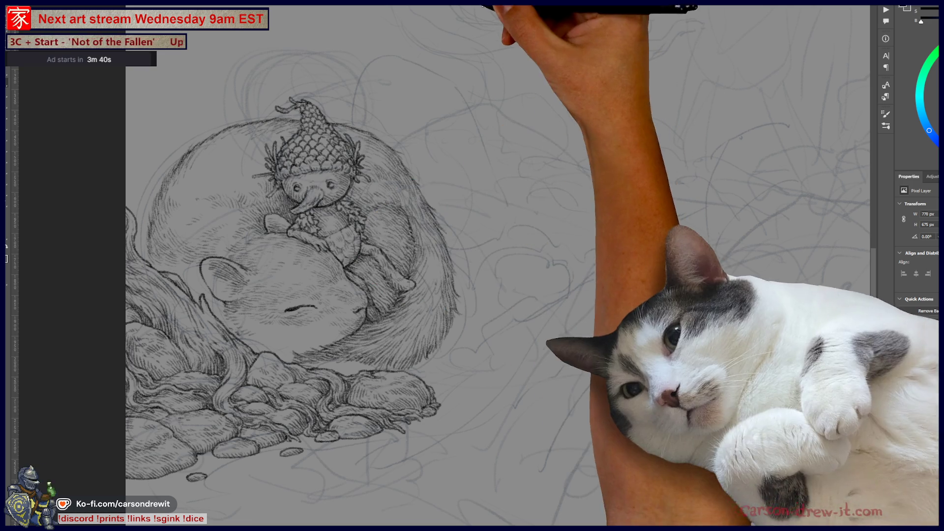
- Pan the canvas to frame the loose sketch lines right of the sleeping mouse
scroll(452, 273, "down", 3)
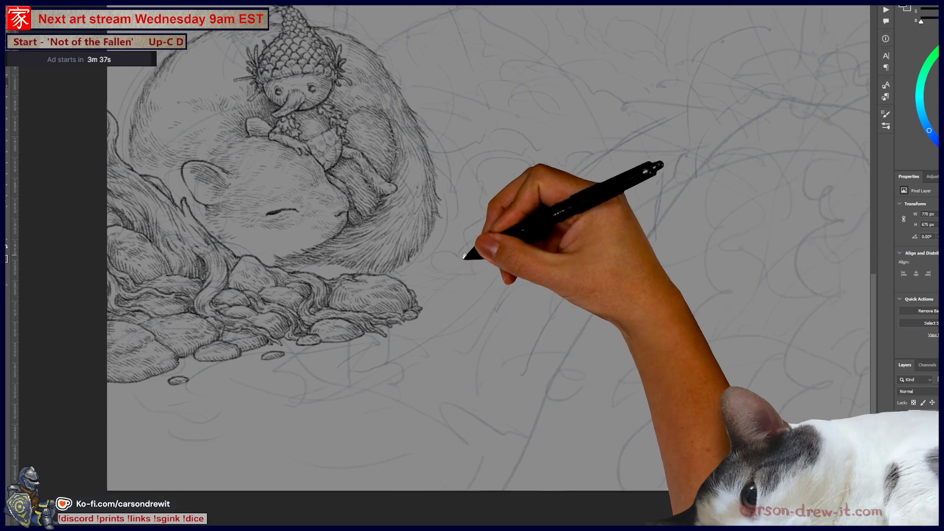
mouse_move(451, 273)
left_mouse_down()
mouse_move(401, 288)
mouse_move(438, 281)
mouse_move(432, 287)
left_mouse_up()
left_click_drag(499, 322, 506, 317)
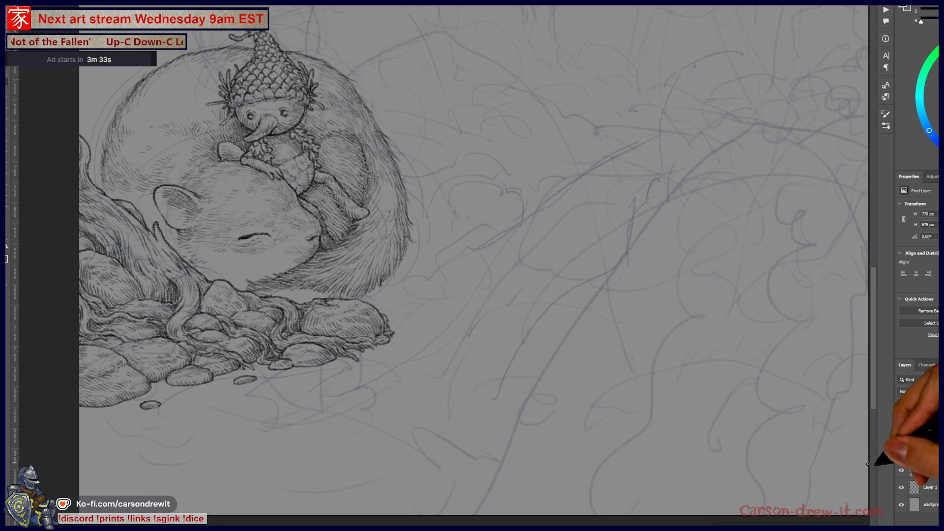
left_click(903, 420)
left_click(903, 420)
left_click(903, 421)
left_click(903, 421)
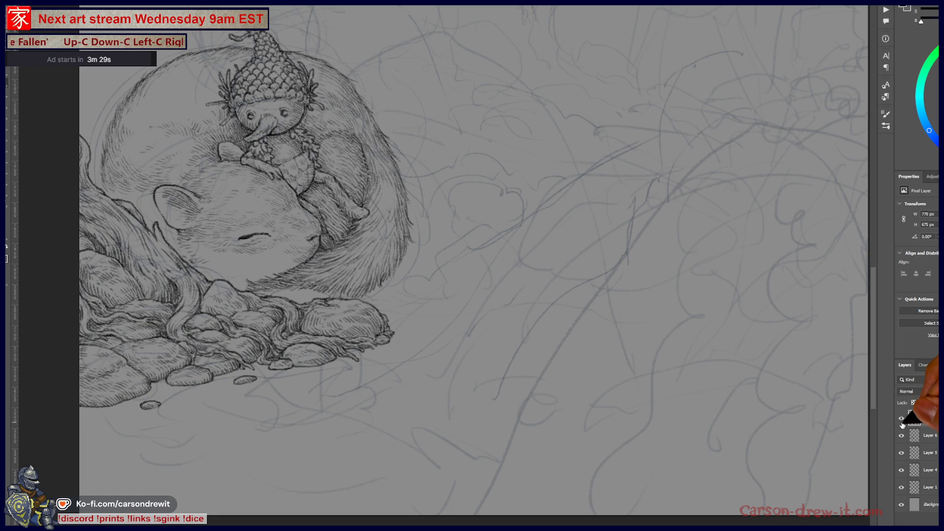
left_click(902, 420)
left_click(902, 420)
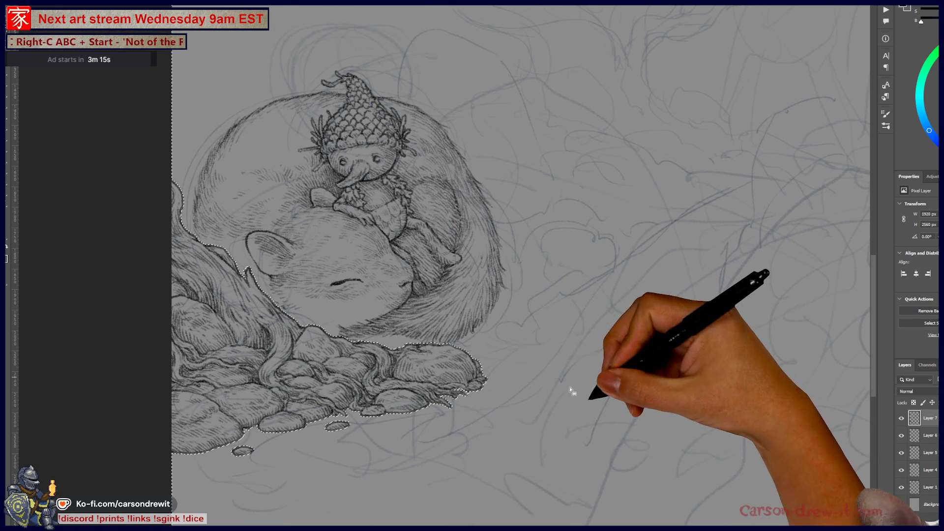
left_click(596, 412)
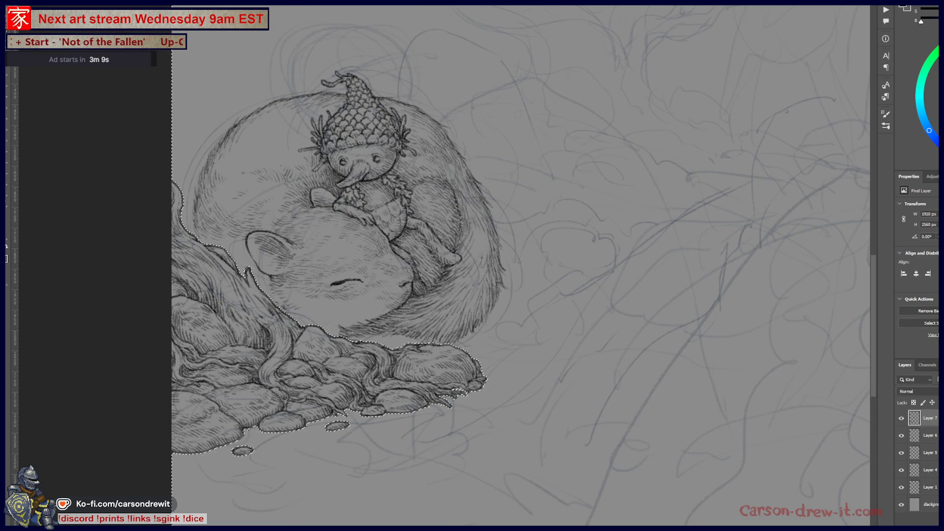
key("ctrl+d")
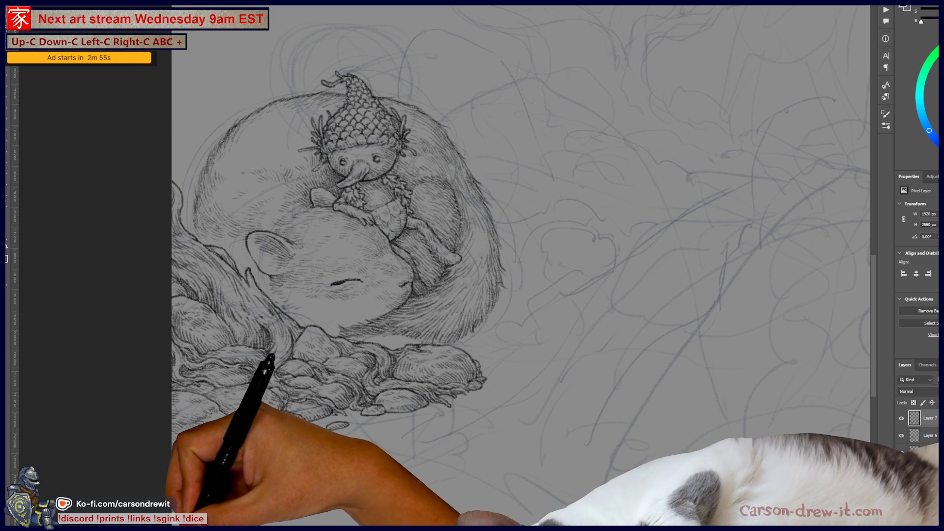
- Search 'tuber bandcamp' in Edge and open the Tuber EP album page
key("alt+Tab")
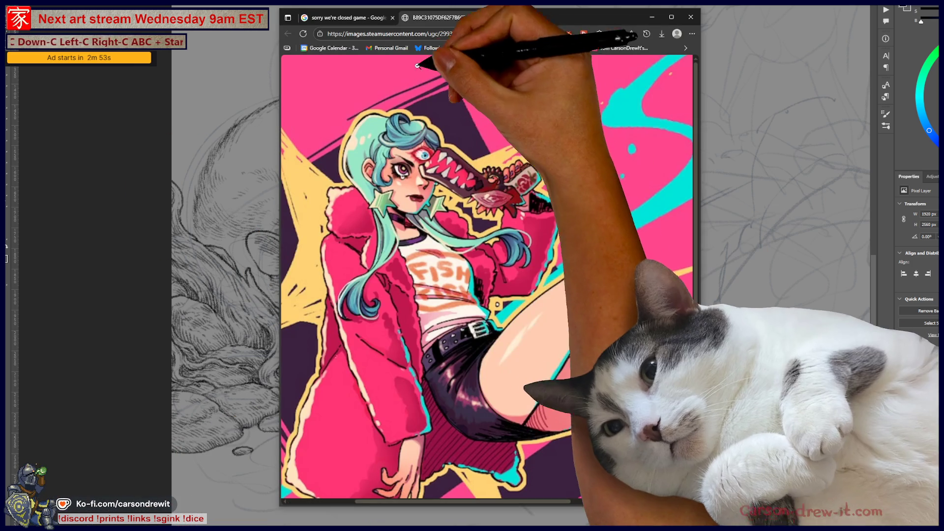
left_click(435, 34)
type("t")
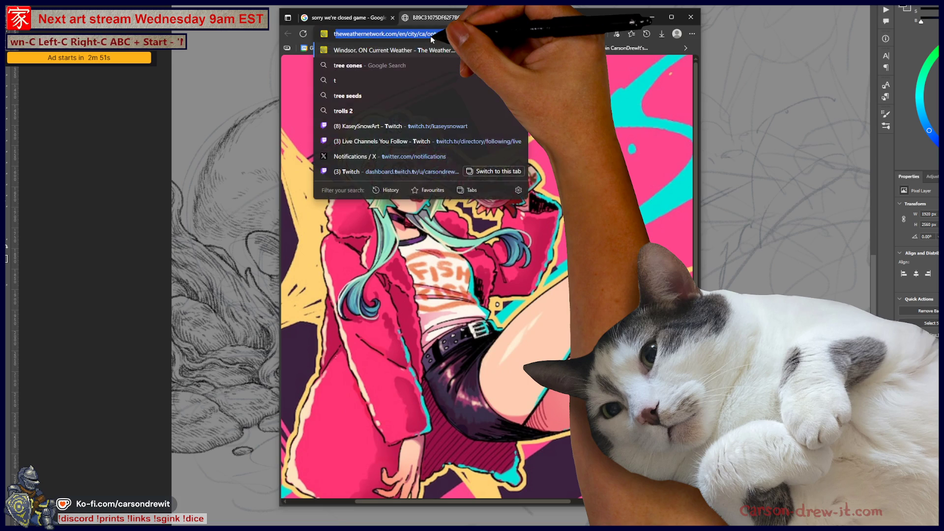
type("uber bandcamp")
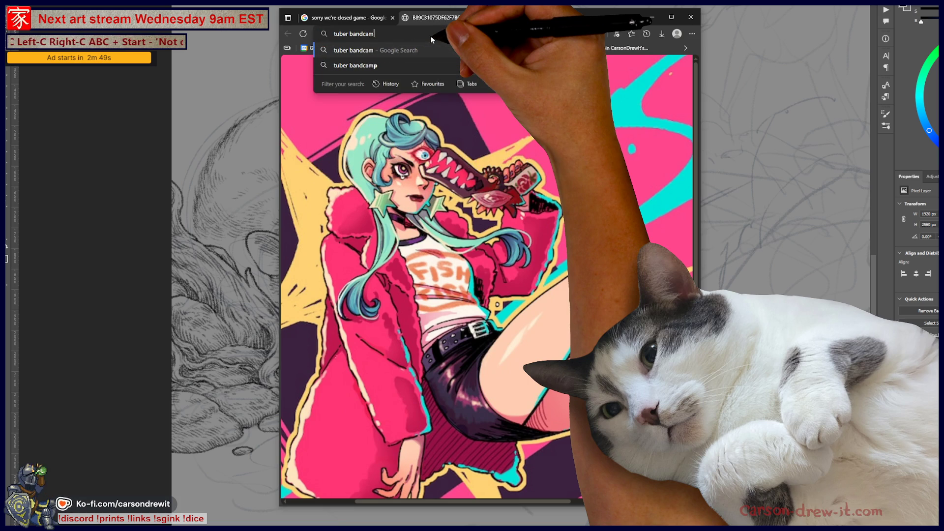
key("Return")
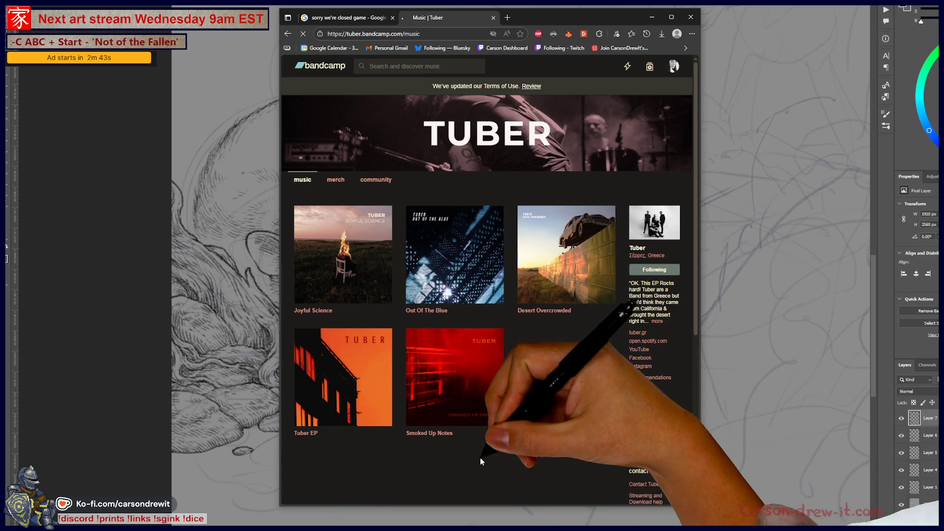
left_click(356, 411)
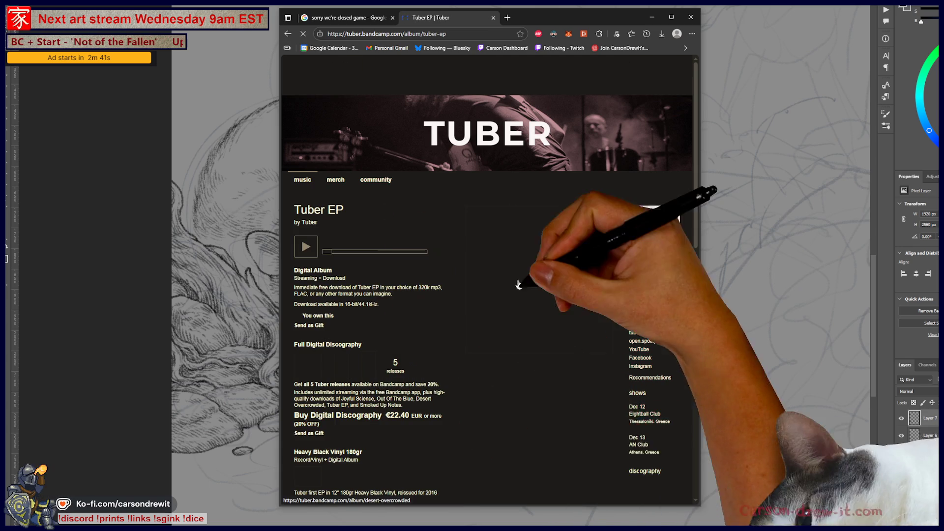
- Look over the album page, select and copy its URL, then focus the Bandcamp search box
scroll(599, 239, "down", 9)
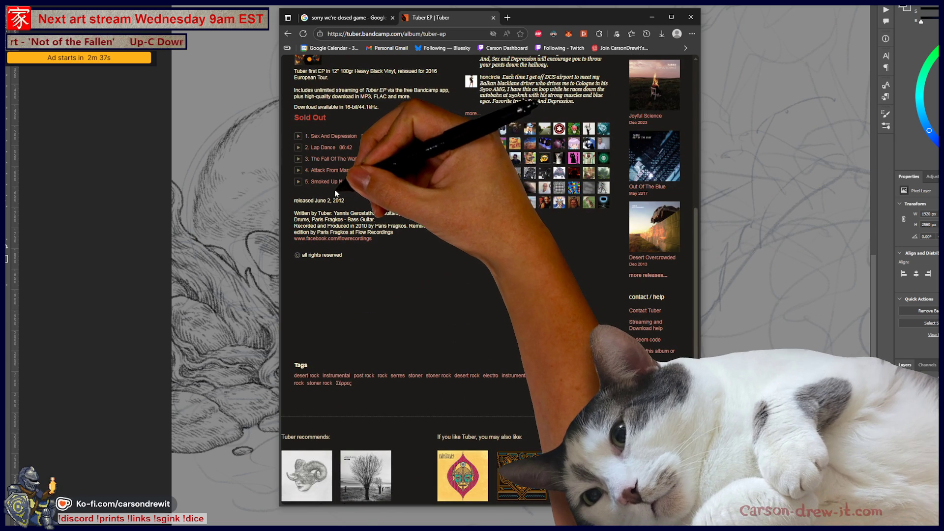
scroll(436, 149, "up", 9)
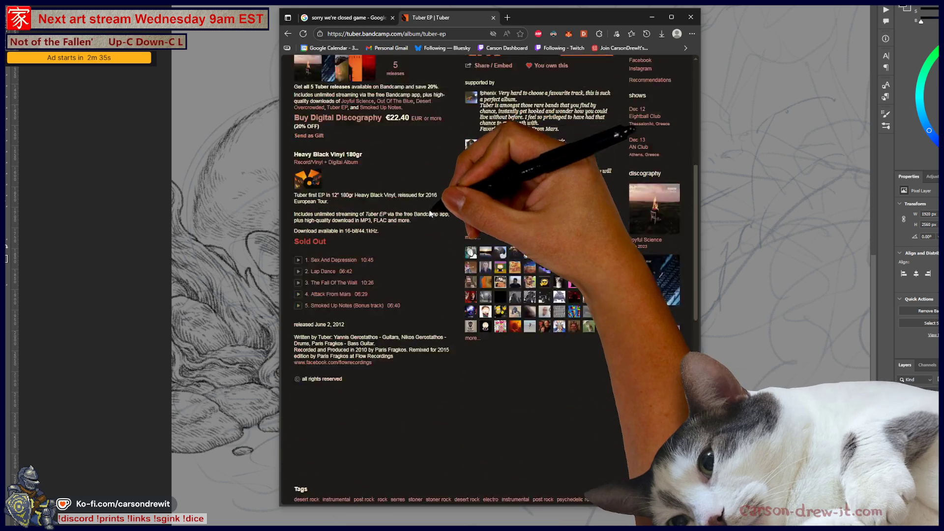
left_click(433, 33)
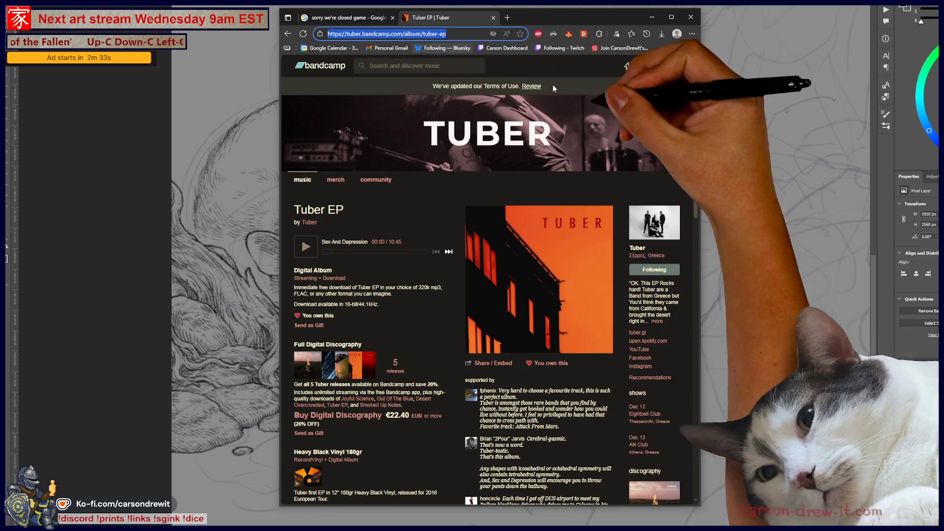
key("alt+Tab")
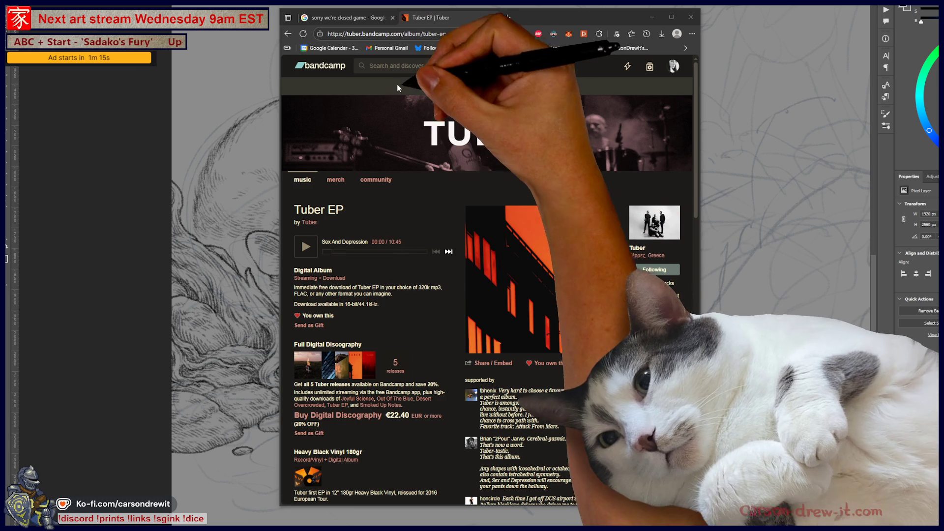
left_click(436, 69)
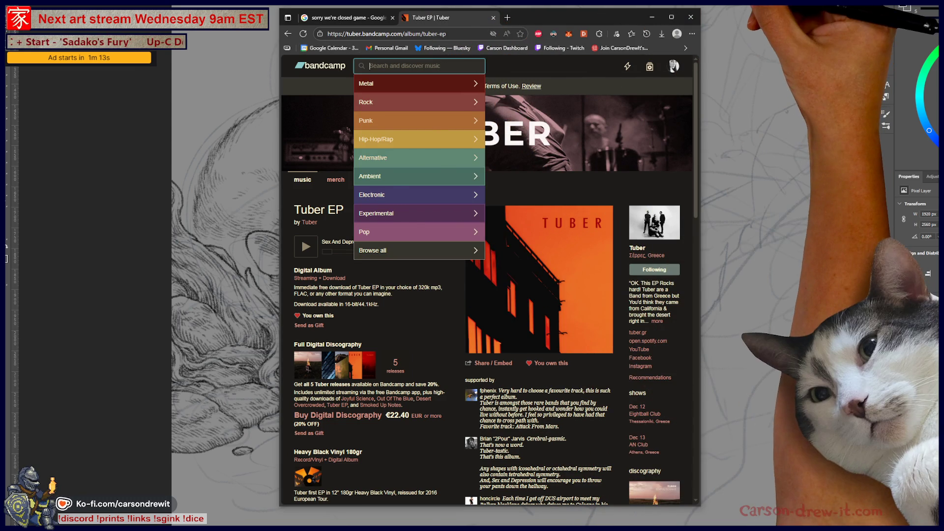
- Switch from Edge back to the sleeping-mouse drawing in Photoshop
key("alt+Tab")
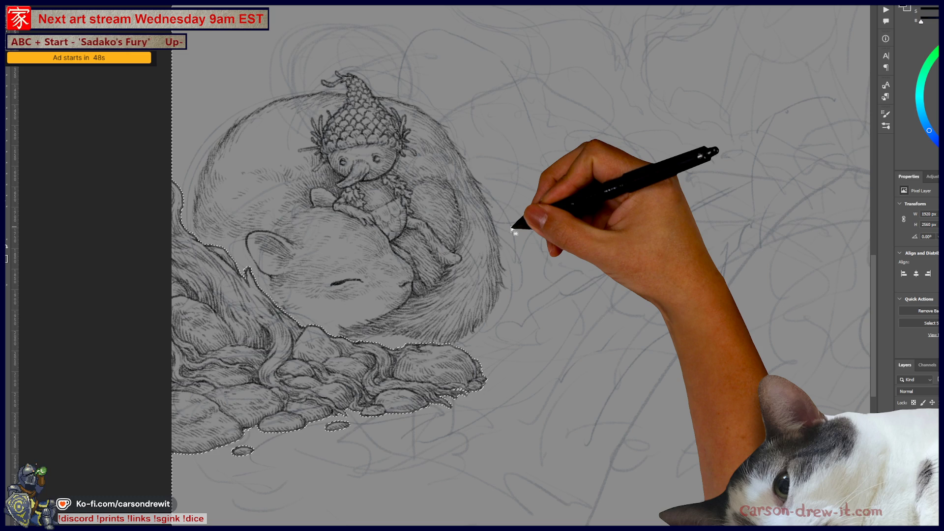
- Dismiss Image Size unchanged and contract the rock selection by 2 px
key("ctrl+alt+i")
key("Escape")
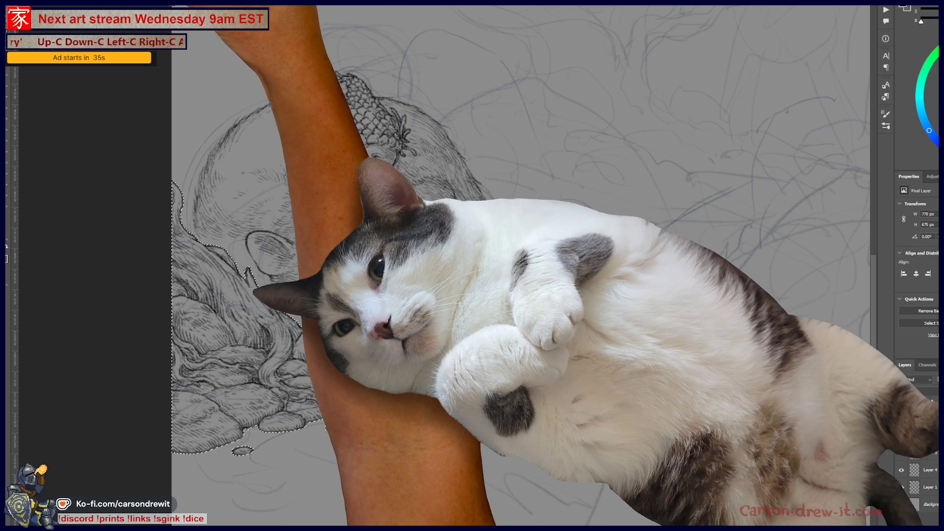
left_click(91, 10)
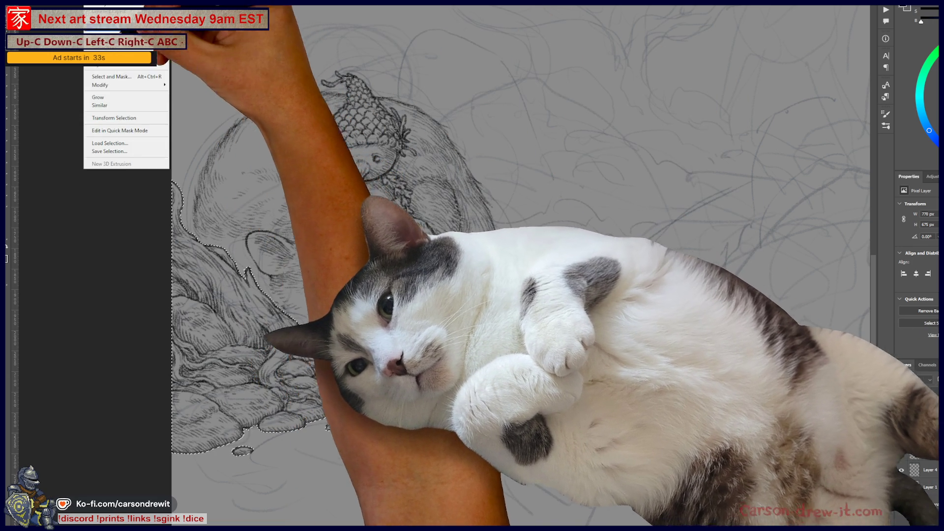
mouse_move(128, 85)
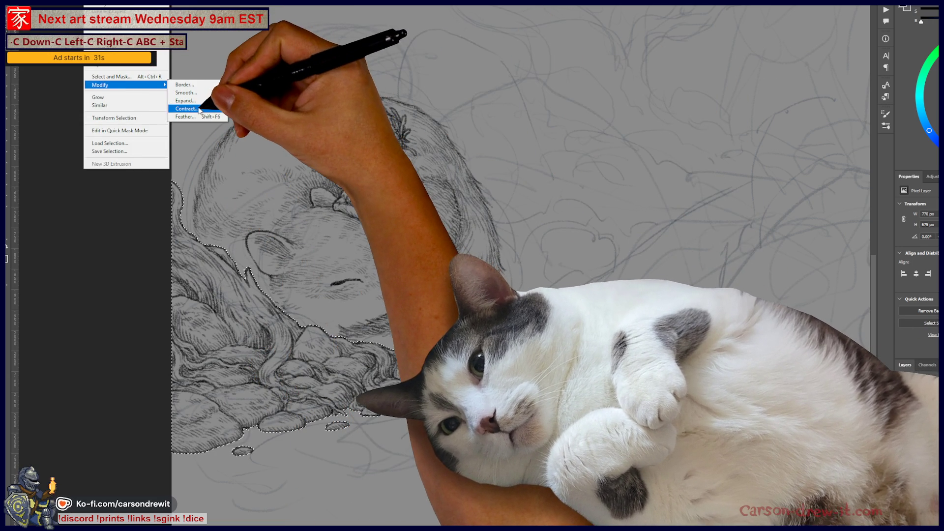
left_click(187, 109)
left_click(575, 143)
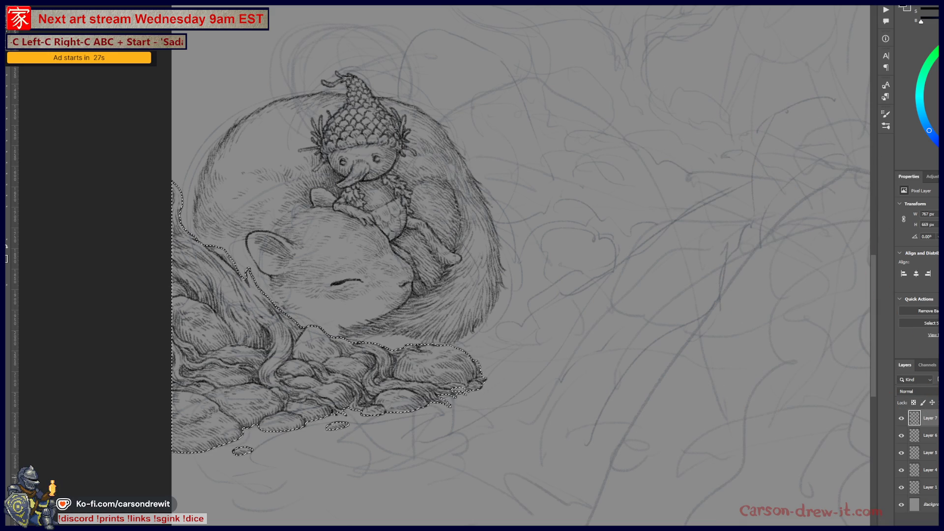
- Above Layer 6, add a masked layer filled grey and show its mask as red overlay
left_click(929, 486)
left_click(936, 440)
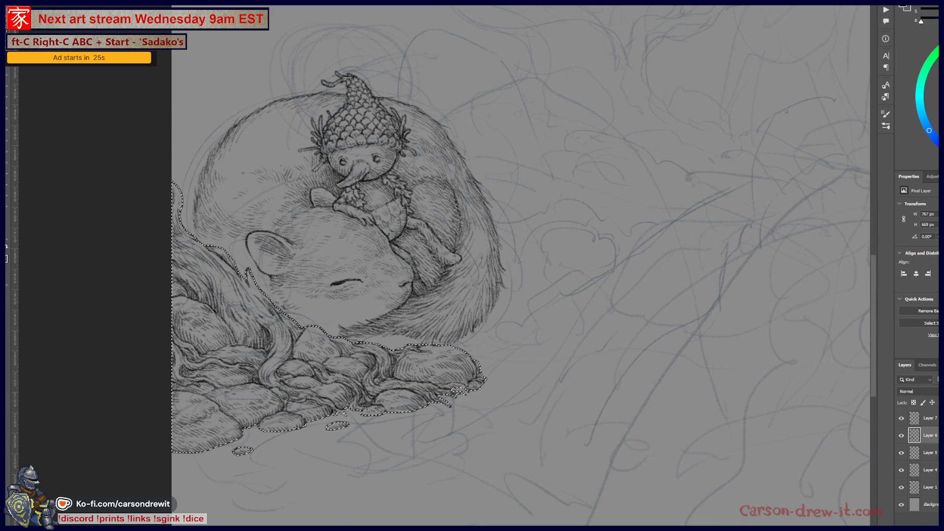
key("ctrl+shift+m")
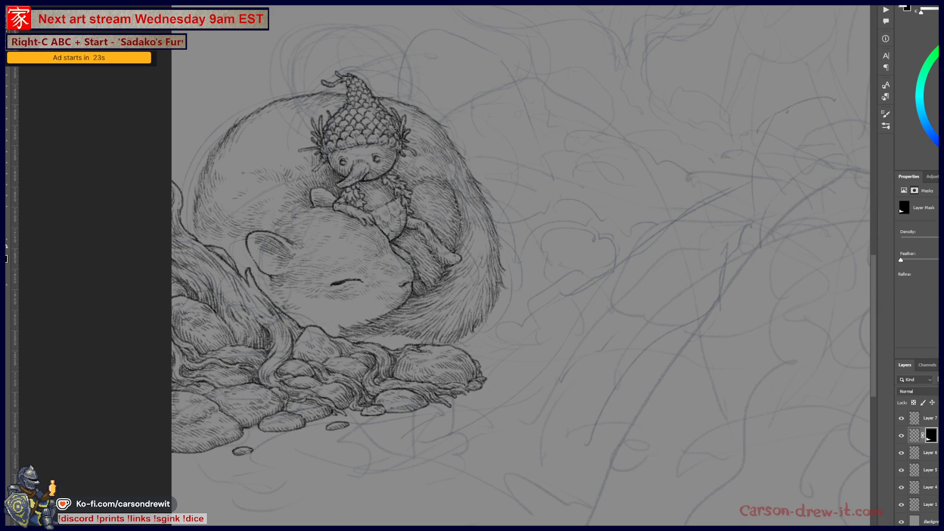
left_click(914, 435)
key("alt+BackSpace")
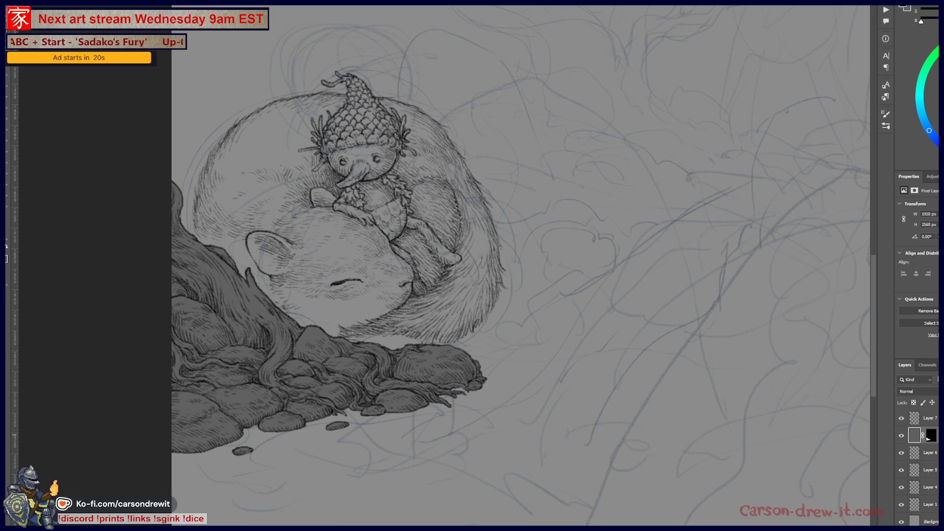
left_click(932, 435)
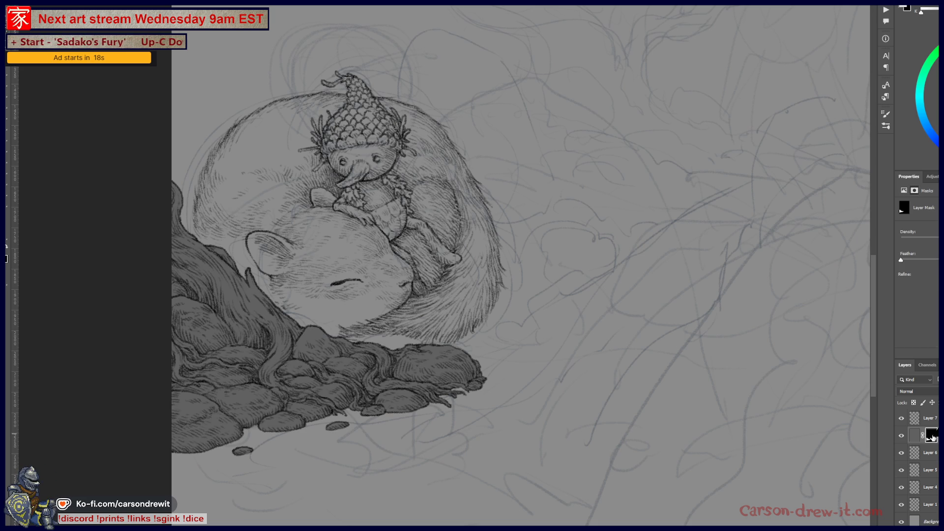
key("backslash")
scroll(303, 400, "up", 3)
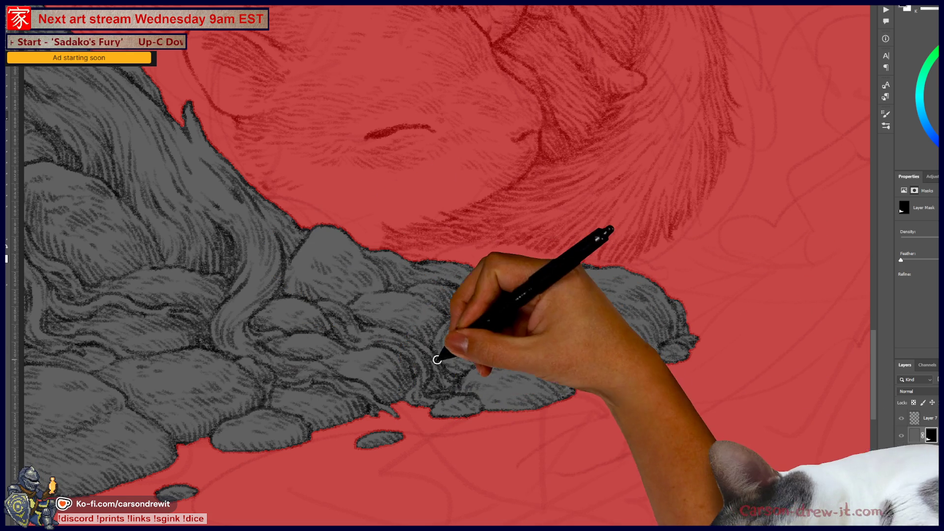
- Hide the red mask overlay and shade along the right rock's lower edge
mouse_move(317, 388)
left_mouse_down()
mouse_move(397, 386)
mouse_move(538, 300)
left_mouse_up()
mouse_move(456, 338)
left_mouse_down()
mouse_move(474, 375)
mouse_move(458, 411)
left_mouse_up()
mouse_move(453, 350)
left_mouse_down()
mouse_move(420, 268)
mouse_move(453, 341)
mouse_move(458, 386)
mouse_move(441, 411)
mouse_move(342, 331)
left_mouse_up()
mouse_move(504, 394)
left_mouse_down()
mouse_move(512, 362)
mouse_move(645, 342)
left_mouse_up()
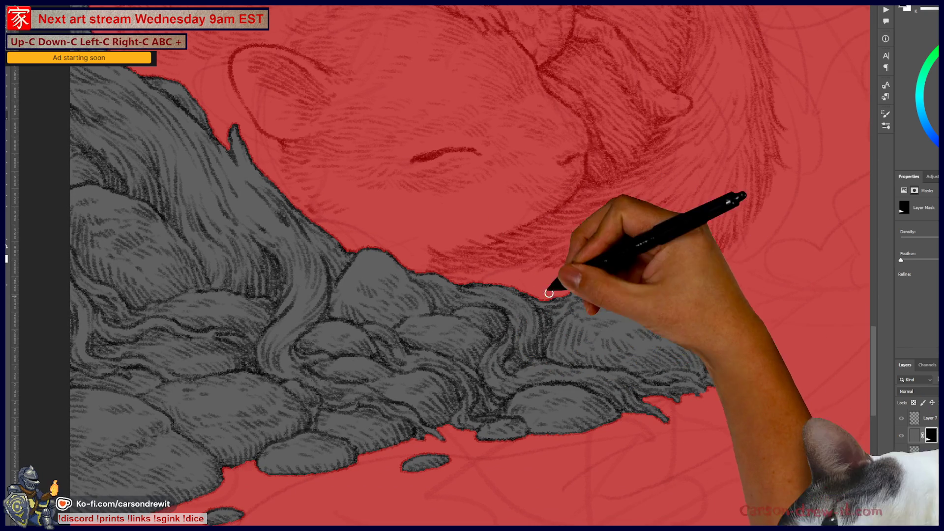
mouse_move(497, 389)
left_mouse_down()
mouse_move(487, 334)
mouse_move(468, 318)
left_mouse_up()
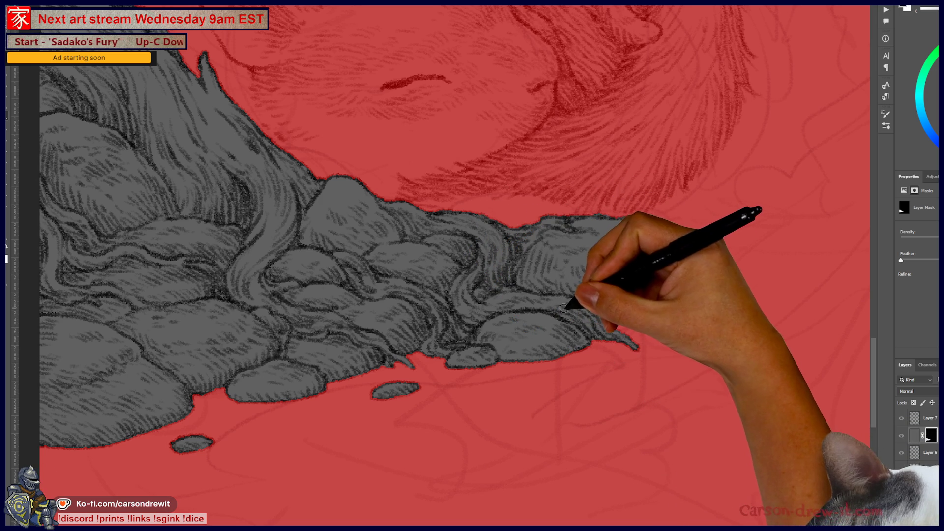
left_click_drag(552, 304, 591, 346)
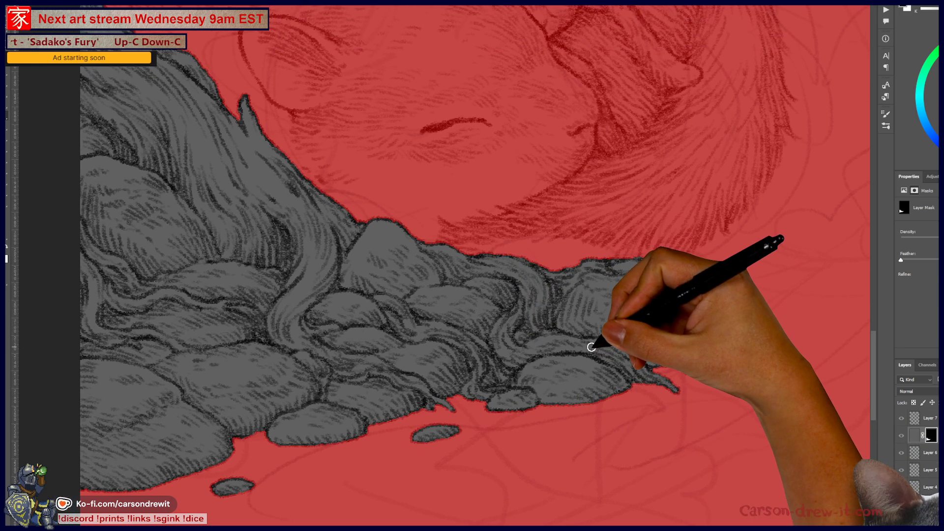
key("q")
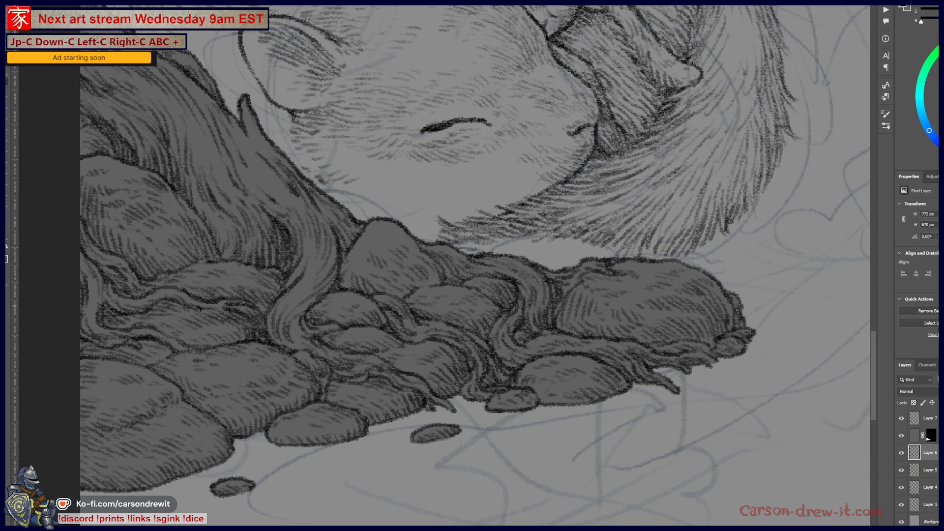
mouse_move(695, 316)
left_mouse_down()
mouse_move(716, 369)
mouse_move(716, 358)
mouse_move(742, 362)
left_mouse_up()
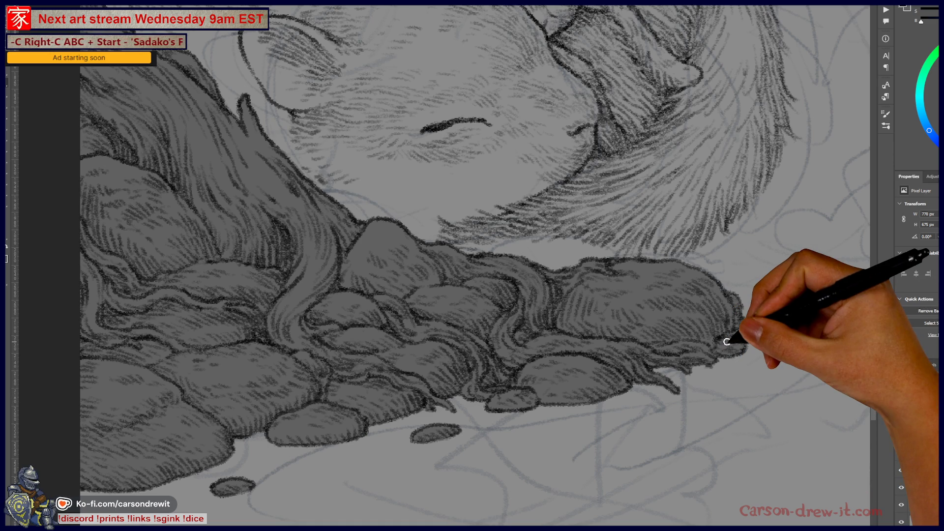
- Draw the sleeping mouse's closed eye, then select Layer 6
key("ctrl+minus")
left_click_drag(566, 368, 397, 385)
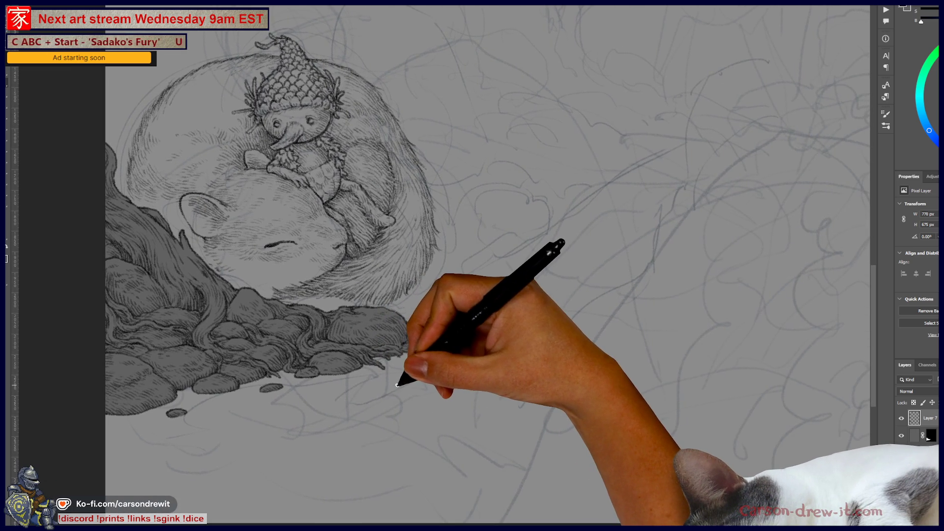
key("ctrl+plus")
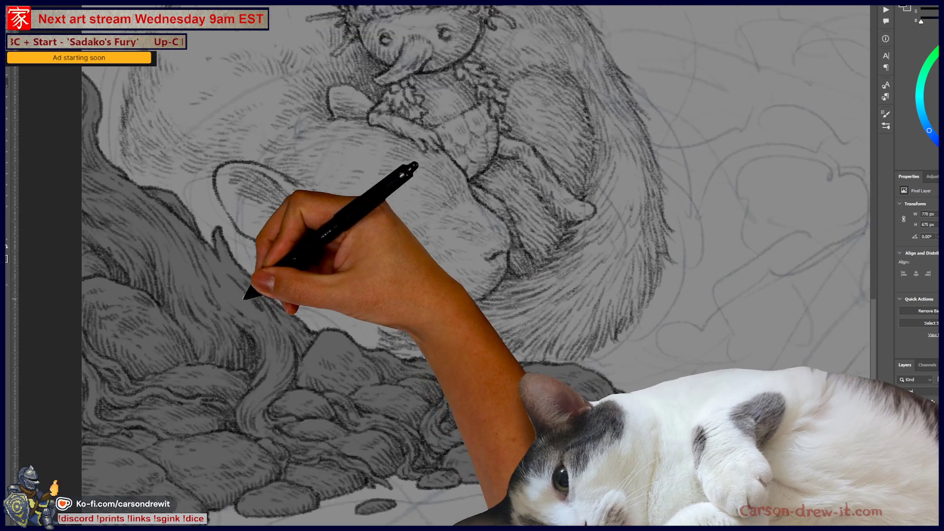
left_click_drag(390, 363, 428, 375)
left_click_drag(421, 272, 483, 264)
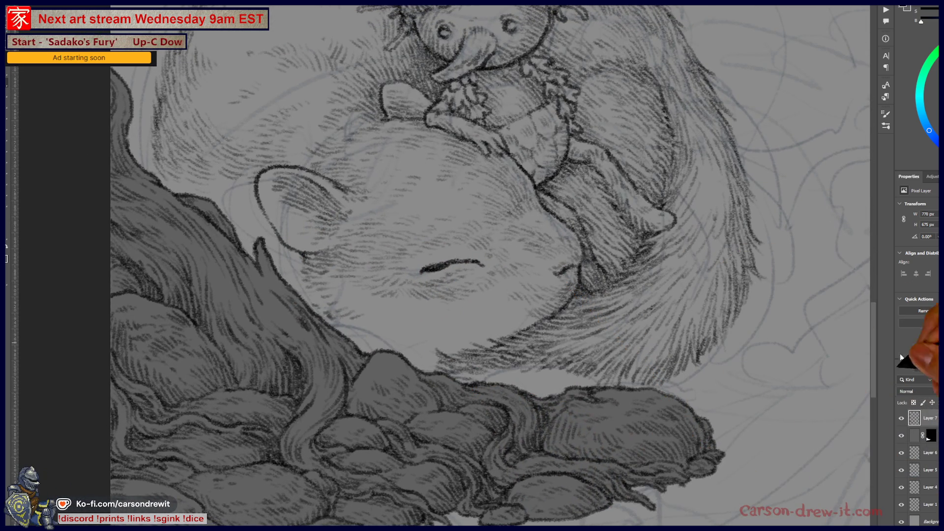
left_click(931, 452)
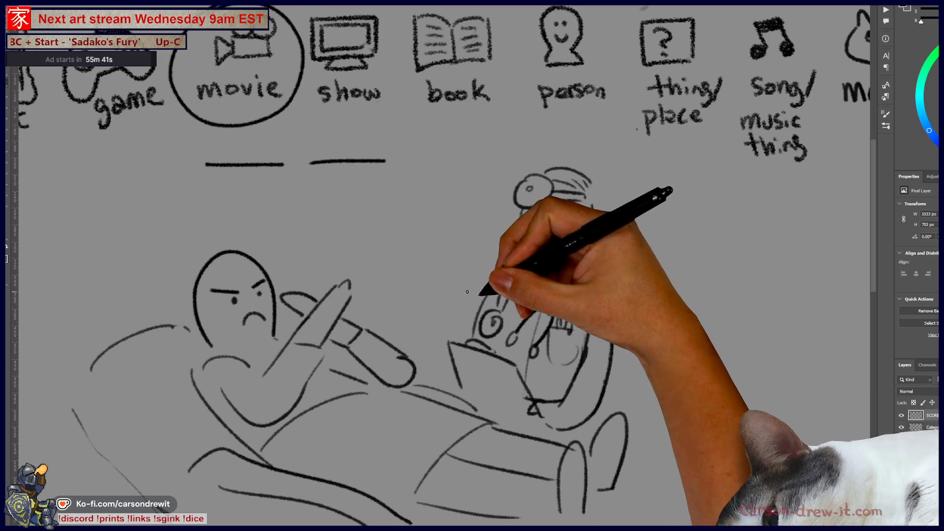
- Circle both blank lines, arcing the left one toward the doctor
mouse_move(550, 480)
left_mouse_down()
mouse_move(585, 483)
mouse_move(603, 502)
mouse_move(596, 449)
left_mouse_up()
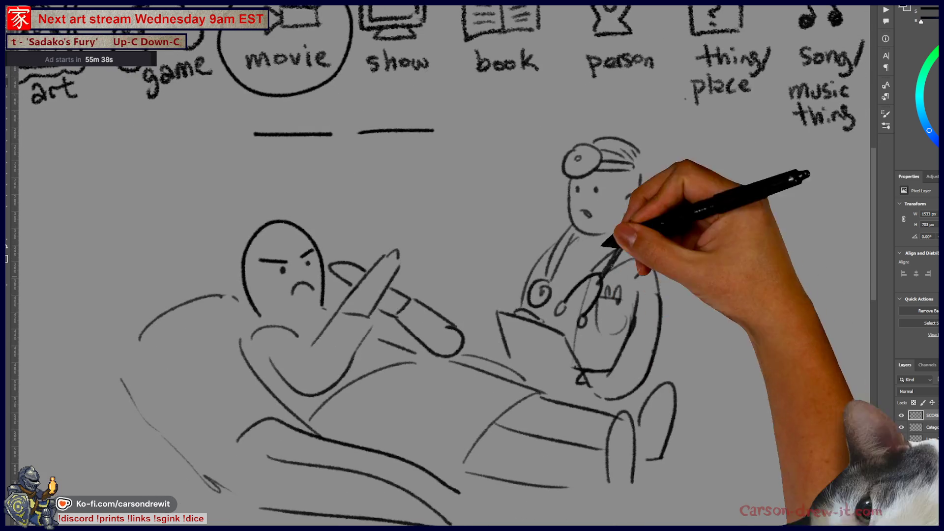
left_click_drag(611, 265, 624, 288)
mouse_move(305, 119)
left_mouse_down()
mouse_move(285, 131)
mouse_move(302, 119)
left_mouse_up()
mouse_move(349, 125)
left_mouse_down()
mouse_move(376, 120)
mouse_move(573, 156)
left_mouse_up()
left_click_drag(421, 122, 403, 131)
mouse_move(418, 177)
left_mouse_down()
mouse_move(438, 197)
mouse_move(411, 264)
mouse_move(380, 253)
mouse_move(375, 274)
mouse_move(376, 252)
left_mouse_up()
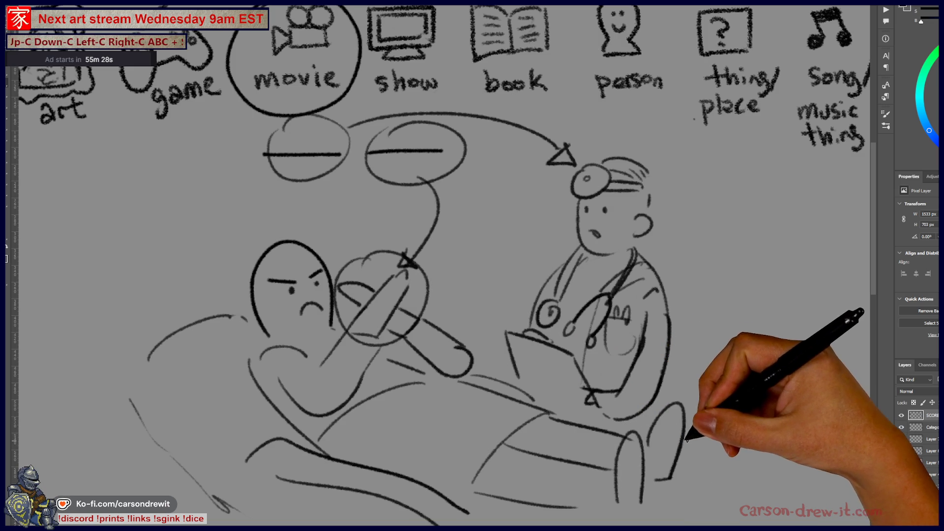
- Draw a tail from the right ellipse ending in an arrowhead at the patient
left_click_drag(618, 338, 643, 354)
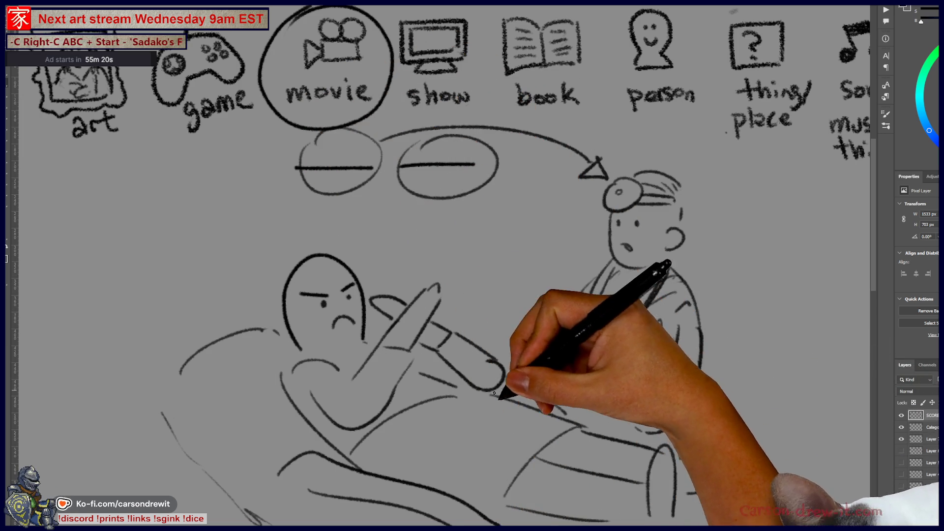
left_click_drag(506, 391, 493, 393)
left_click_drag(453, 193, 462, 235)
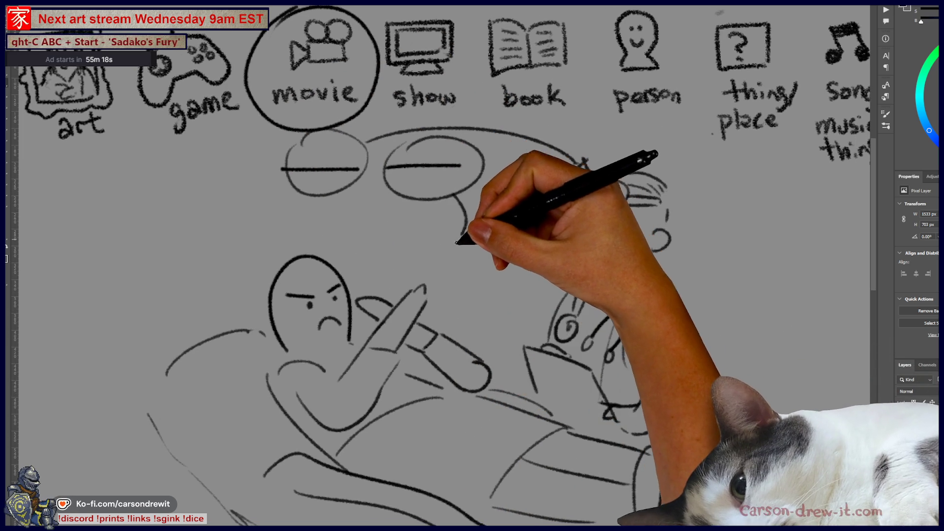
key("ctrl+z")
mouse_move(452, 194)
left_mouse_down()
mouse_move(439, 253)
mouse_move(448, 255)
left_mouse_up()
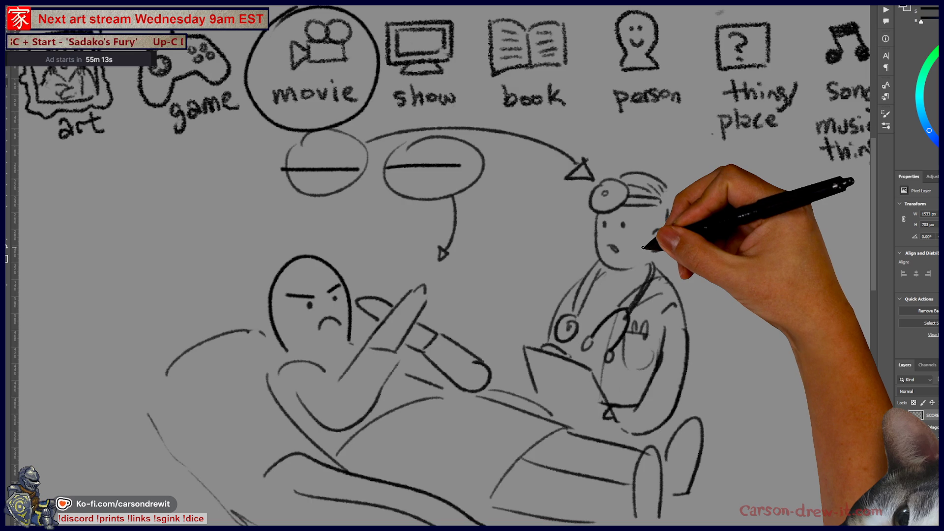
- Add an ear to the doctor's face
left_click_drag(654, 235, 657, 250)
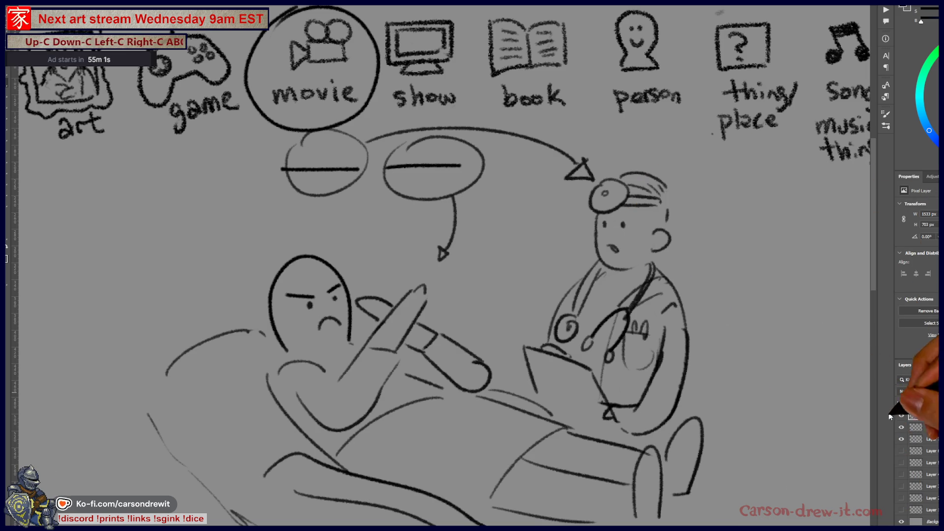
scroll(559, 295, "down", 2)
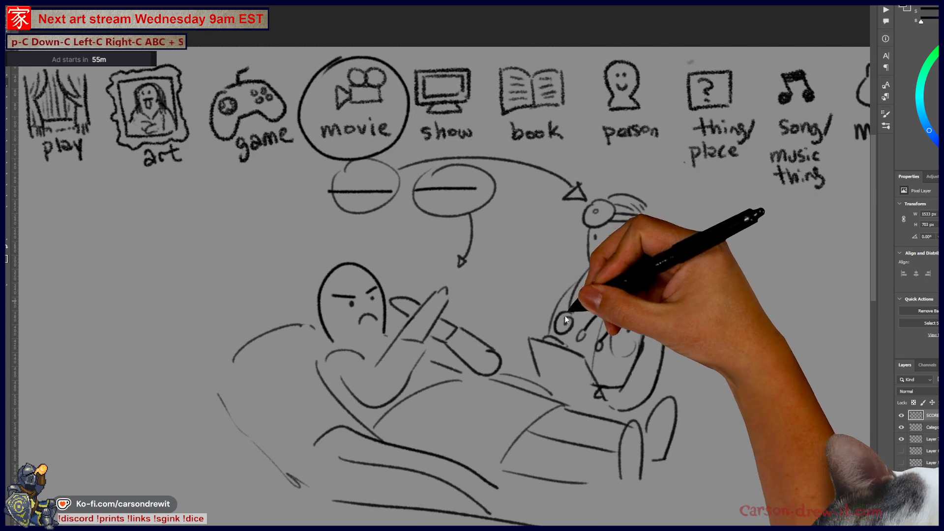
left_click_drag(563, 297, 556, 278)
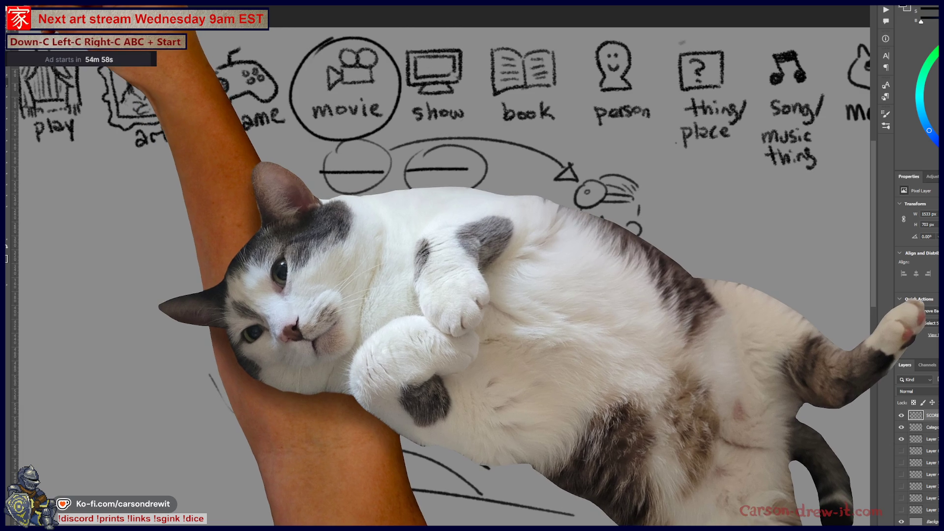
key("ctrl+Tab")
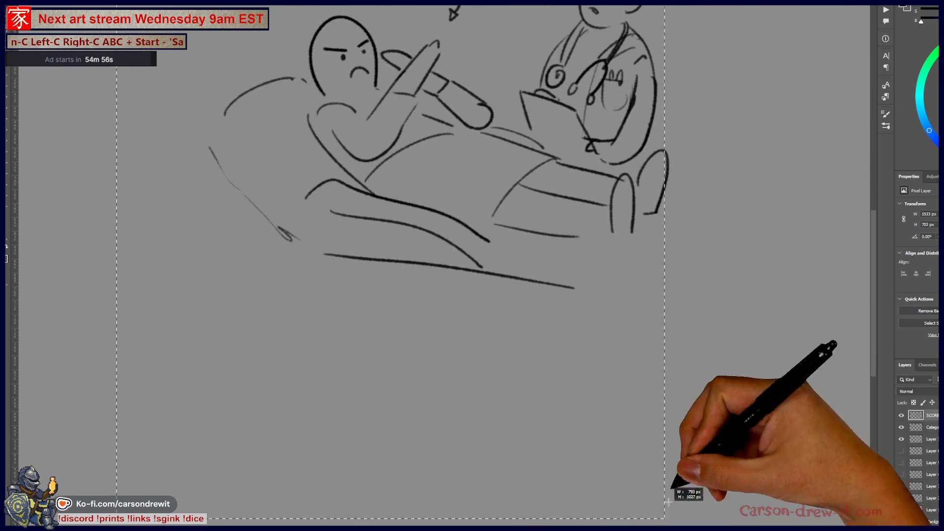
- Return to the icon row and hide the couch-and-doctor sketch layer
key("ctrl+Tab")
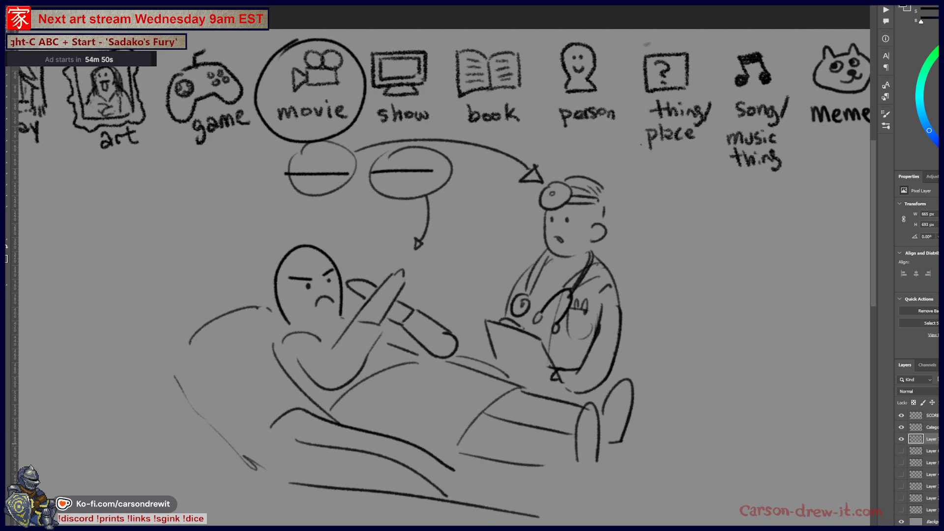
left_click(902, 439)
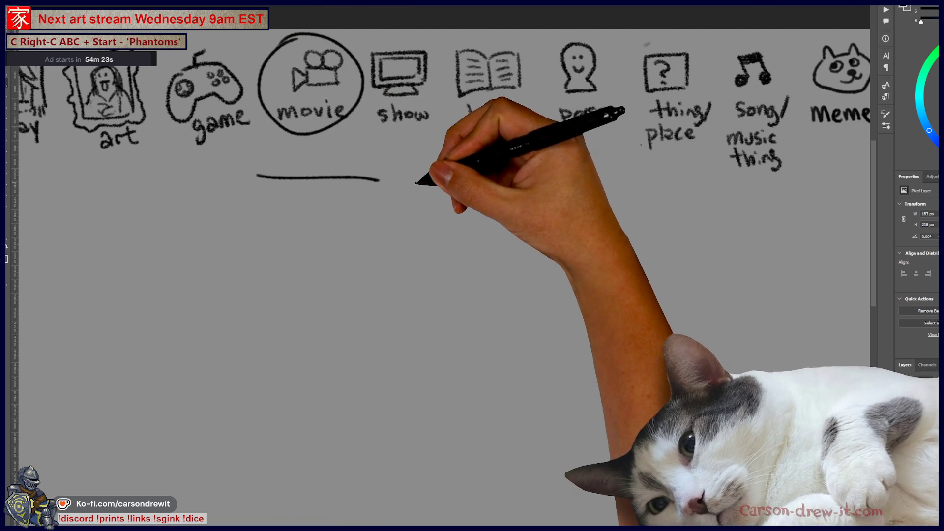
- Draw a second blank line, then sketch a long shape below and delete it
left_click_drag(415, 183, 514, 181)
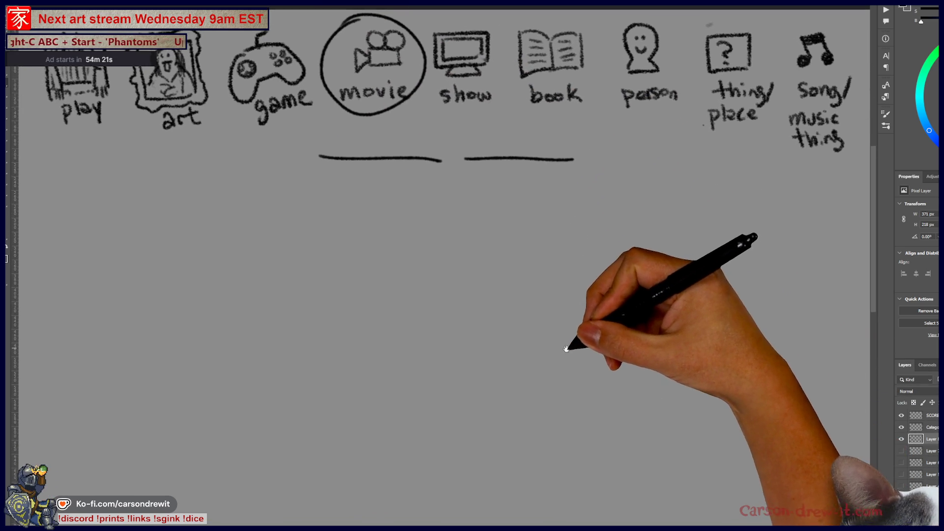
left_click_drag(566, 349, 592, 331)
left_click_drag(284, 288, 565, 240)
mouse_move(285, 292)
left_mouse_down()
mouse_move(379, 338)
mouse_move(306, 316)
mouse_move(612, 272)
left_mouse_up()
mouse_move(568, 241)
left_mouse_down()
mouse_move(627, 264)
mouse_move(614, 269)
left_mouse_up()
mouse_move(290, 290)
left_mouse_down()
mouse_move(315, 314)
mouse_move(358, 318)
left_mouse_up()
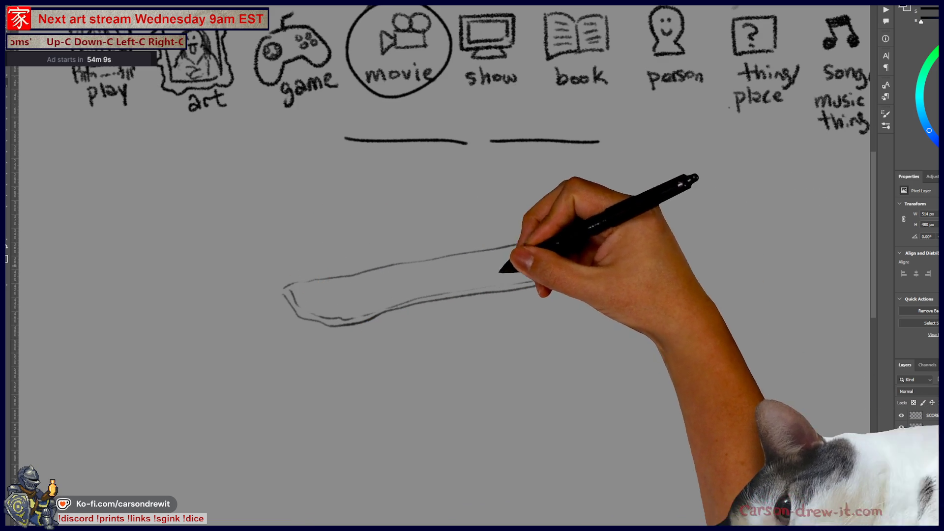
left_click_drag(305, 302, 557, 262)
left_click_drag(463, 267, 624, 252)
mouse_move(350, 306)
left_mouse_down()
mouse_move(590, 261)
mouse_move(600, 249)
left_mouse_up()
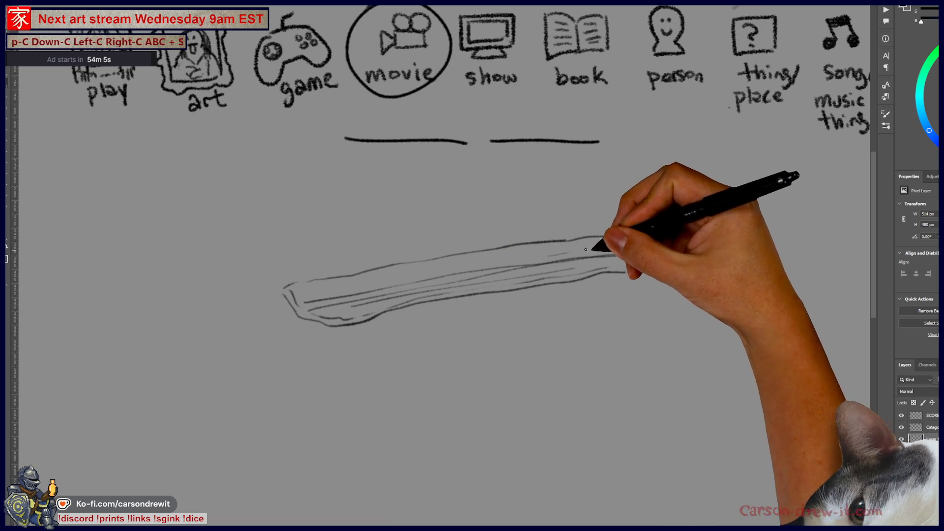
mouse_move(346, 349)
left_mouse_down()
mouse_move(390, 374)
mouse_move(434, 377)
left_mouse_up()
mouse_move(329, 324)
left_mouse_down()
mouse_move(347, 350)
mouse_move(411, 337)
left_mouse_up()
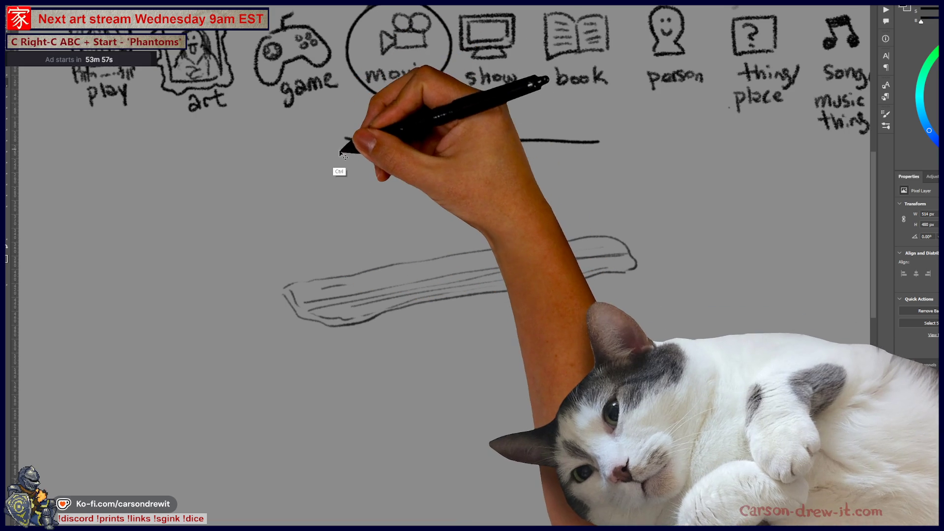
key("Delete")
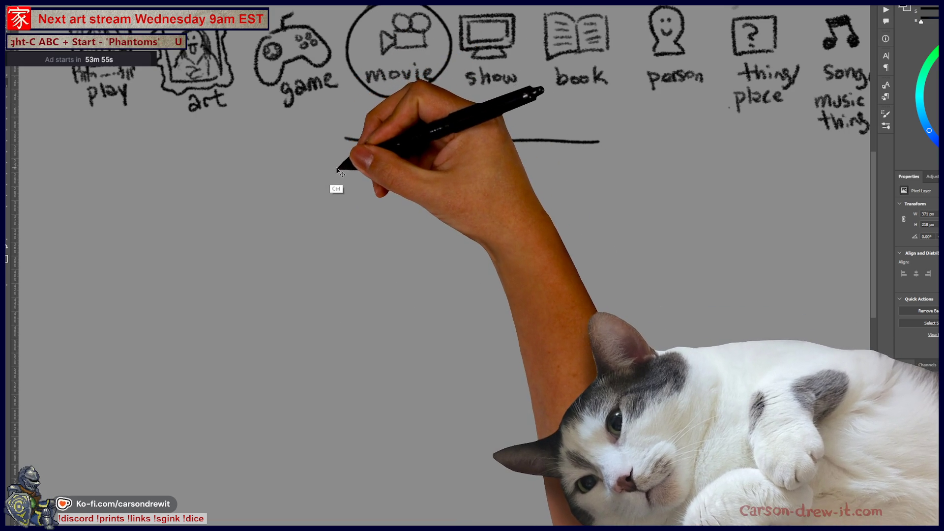
- Sketch a beanie-wearing figure with hair and a small flag, then hide its layer
mouse_move(363, 255)
left_mouse_down()
mouse_move(443, 230)
mouse_move(450, 245)
left_mouse_up()
left_click_drag(361, 276, 448, 254)
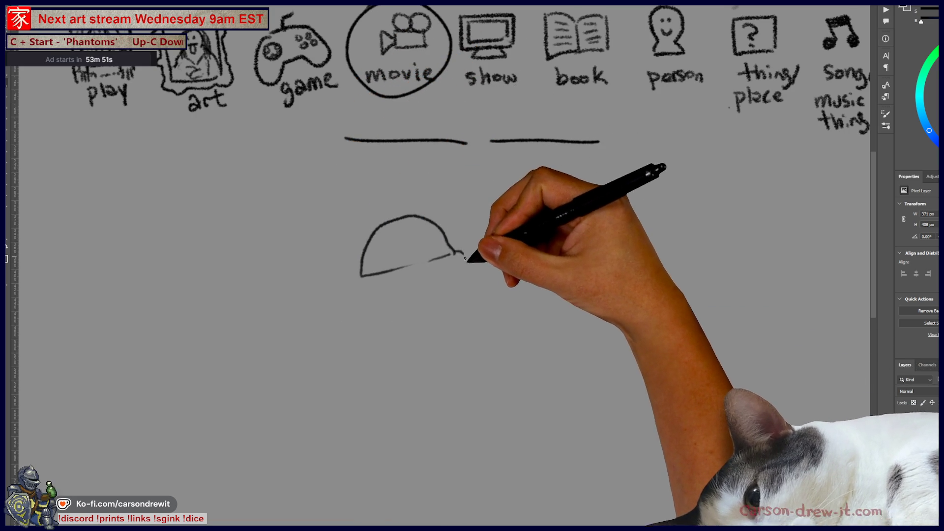
mouse_move(364, 275)
left_mouse_down()
mouse_move(359, 295)
mouse_move(460, 274)
left_mouse_up()
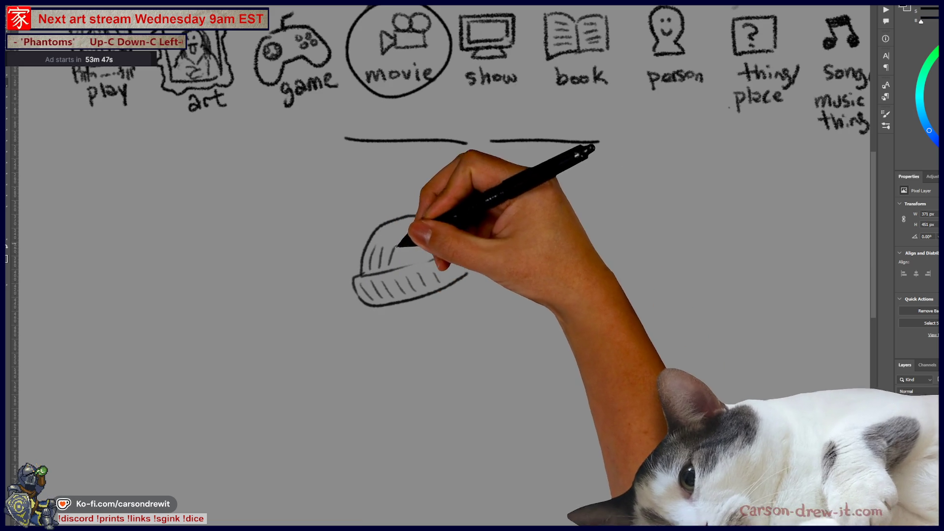
mouse_move(442, 295)
left_mouse_down()
mouse_move(474, 232)
mouse_move(449, 270)
mouse_move(522, 268)
left_mouse_up()
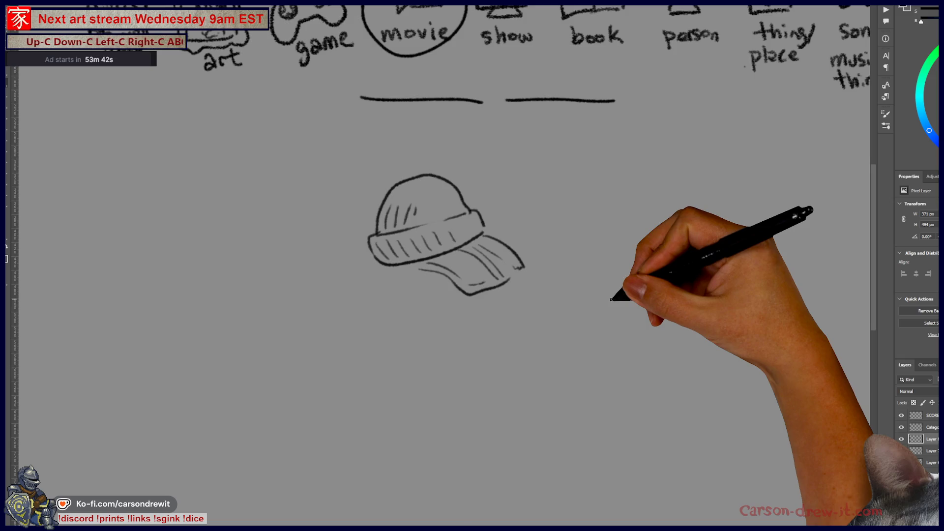
left_click_drag(393, 267, 426, 386)
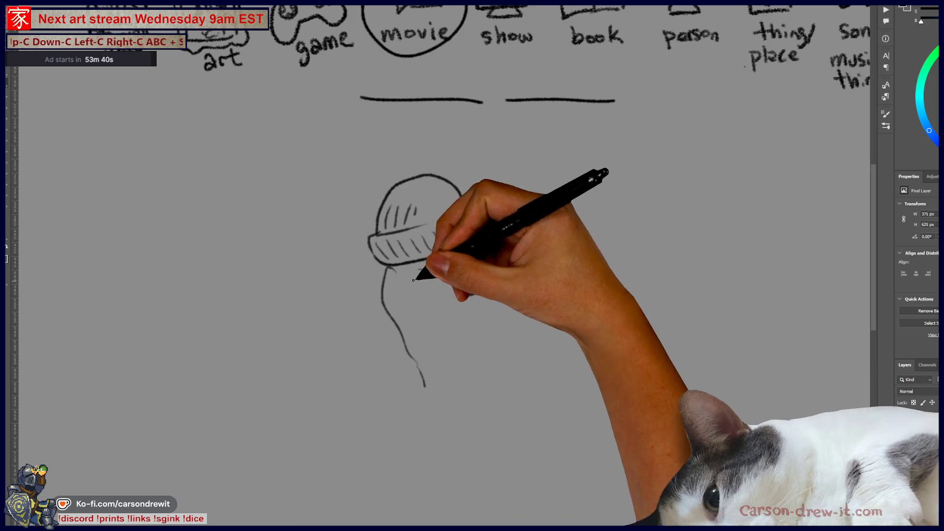
left_click_drag(413, 281, 447, 398)
left_click_drag(450, 290, 496, 376)
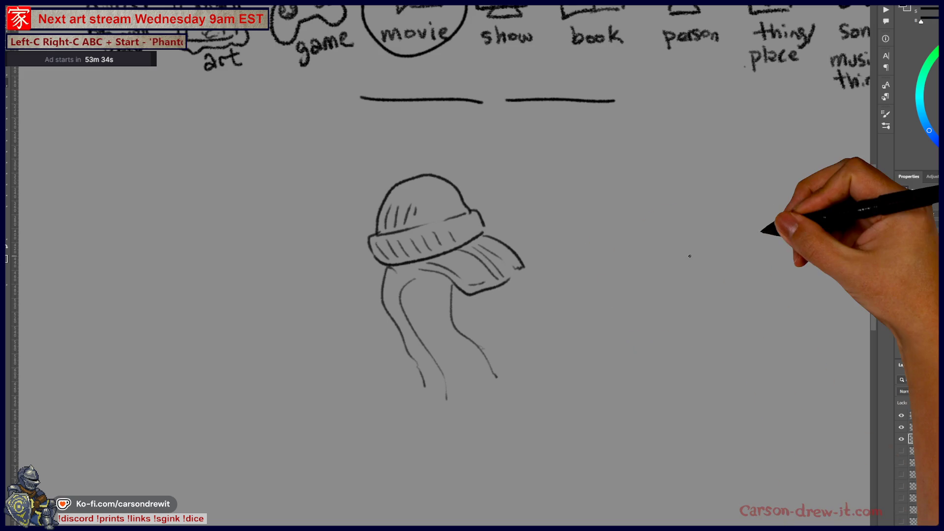
mouse_move(492, 314)
left_mouse_down()
mouse_move(531, 342)
mouse_move(511, 329)
mouse_move(501, 339)
mouse_move(519, 344)
mouse_move(522, 332)
left_mouse_up()
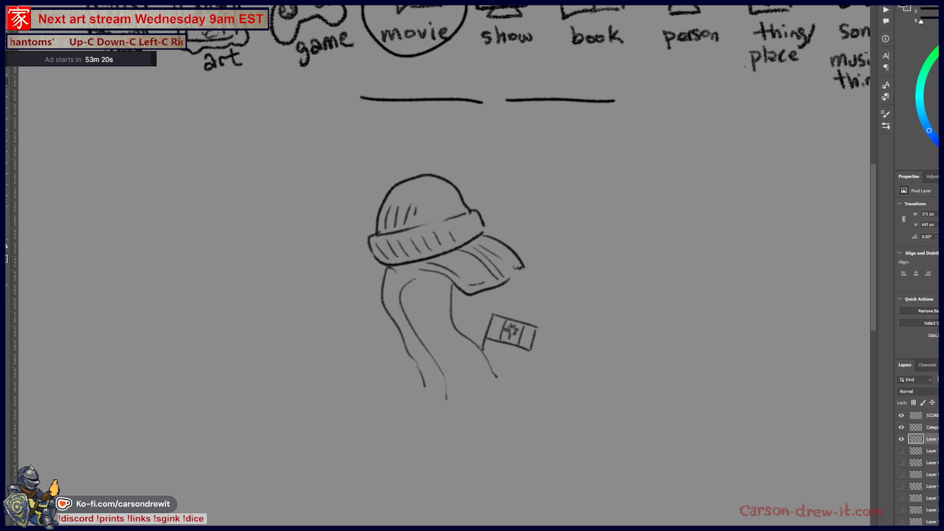
left_click(901, 440)
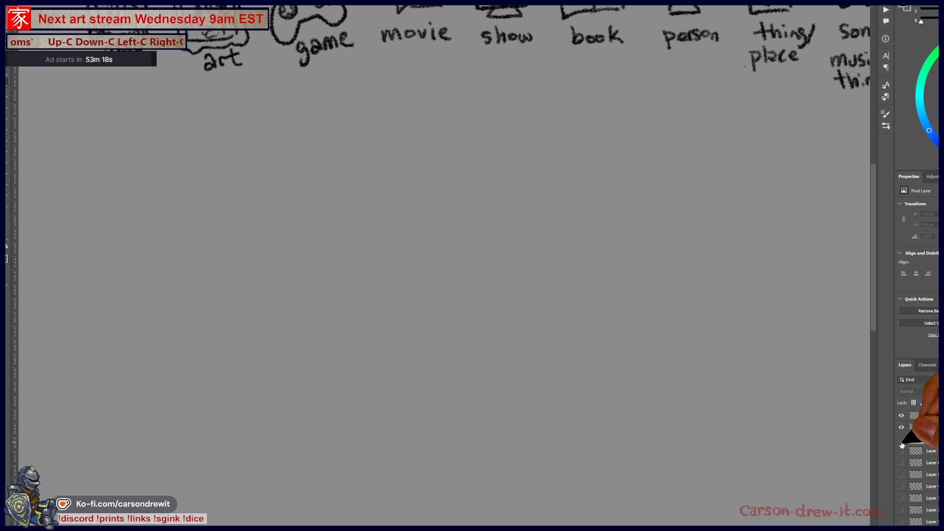
- Show the layer again, circle the movie and book icons, and draw two underlines beneath the row
left_click(902, 440)
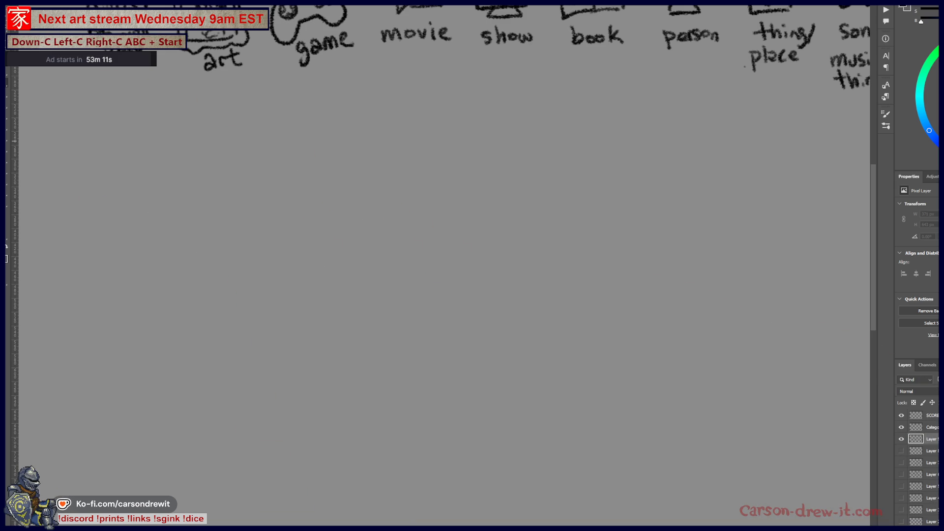
left_click_drag(634, 153, 565, 261)
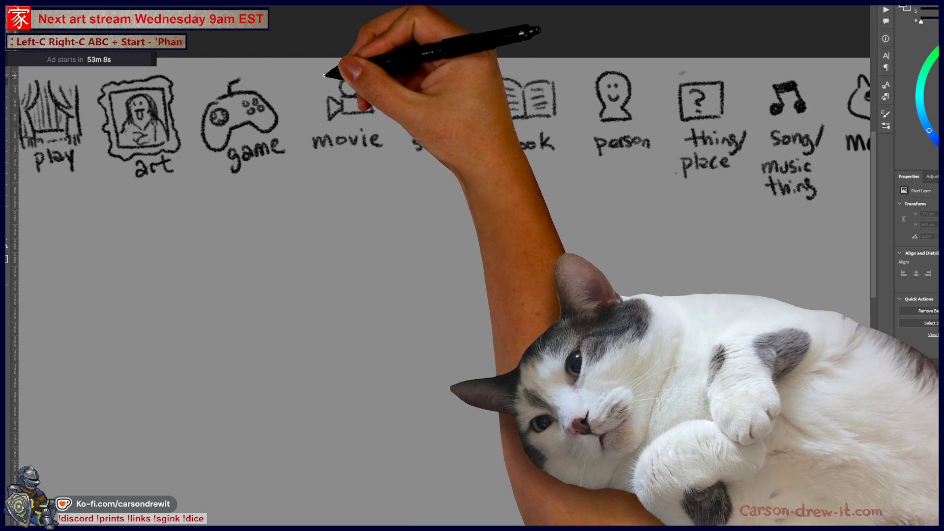
left_click_drag(344, 60, 322, 65)
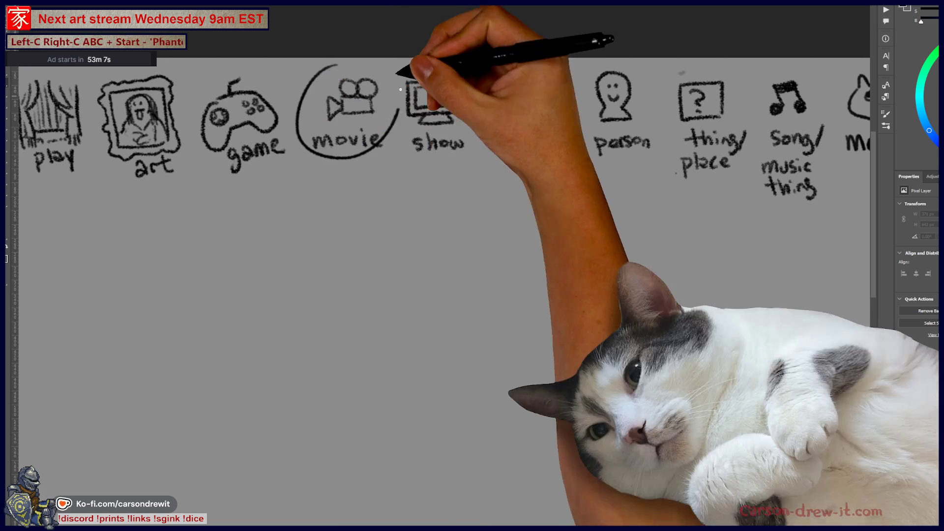
left_click_drag(512, 88, 502, 69)
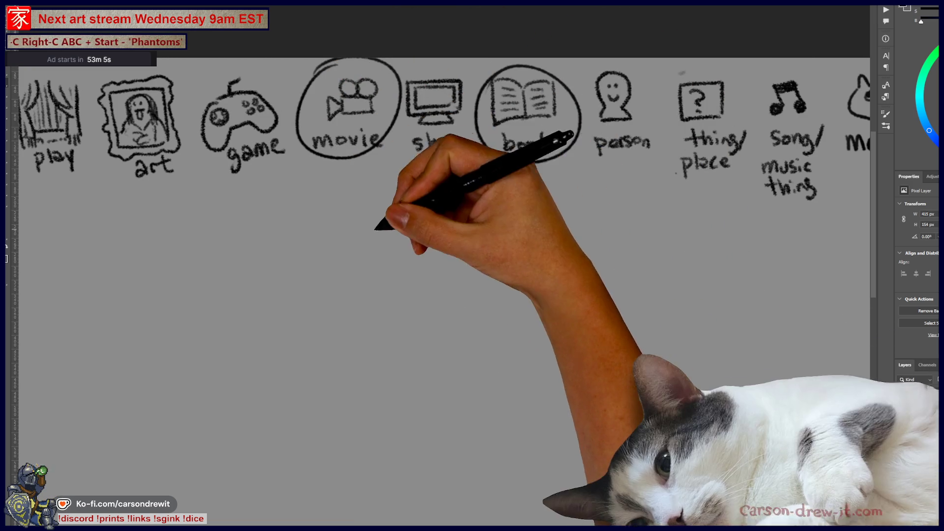
left_click_drag(300, 214, 562, 211)
left_click_drag(501, 341, 548, 270)
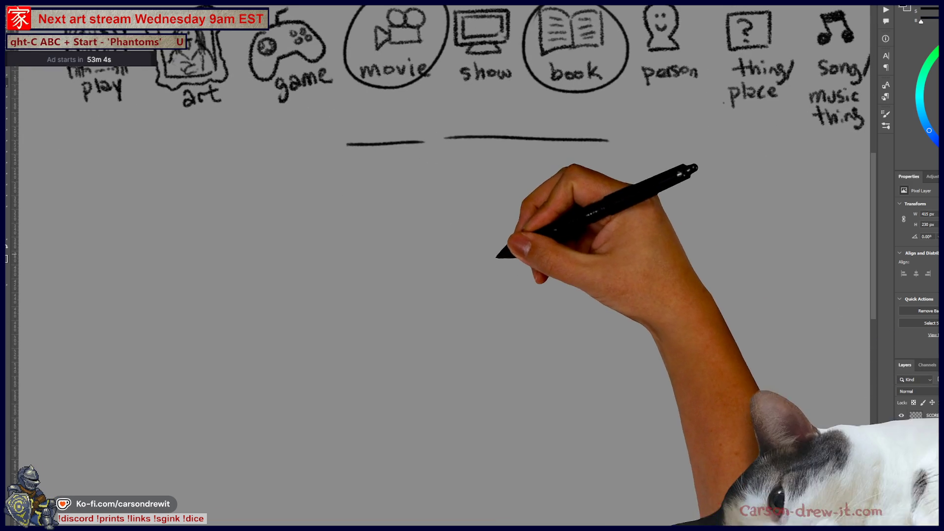
- Sketch a small closed-eyed head, body outline and right shoulder below the icons
mouse_move(437, 301)
left_mouse_down()
mouse_move(459, 271)
mouse_move(443, 271)
mouse_move(460, 268)
mouse_move(412, 354)
mouse_move(442, 362)
left_mouse_up()
mouse_move(436, 323)
left_mouse_down()
mouse_move(433, 339)
mouse_move(453, 365)
left_mouse_up()
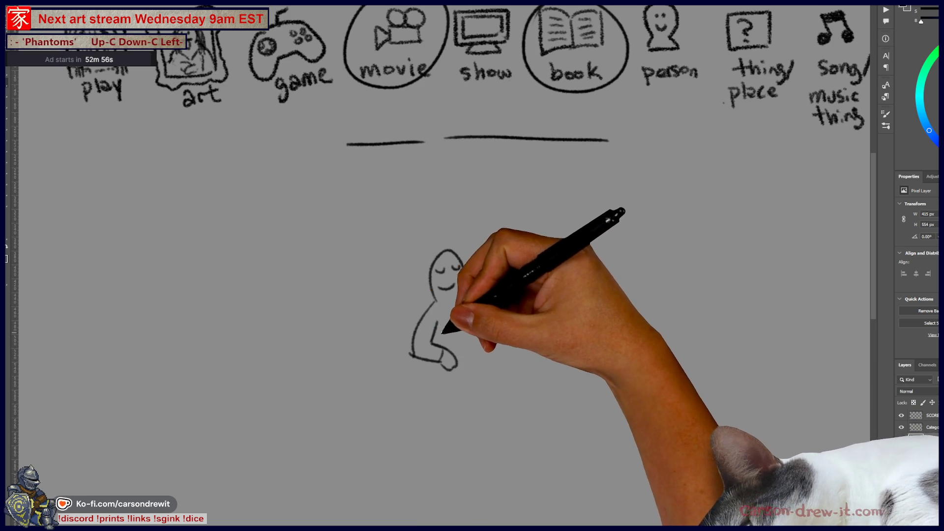
left_click_drag(464, 293, 494, 314)
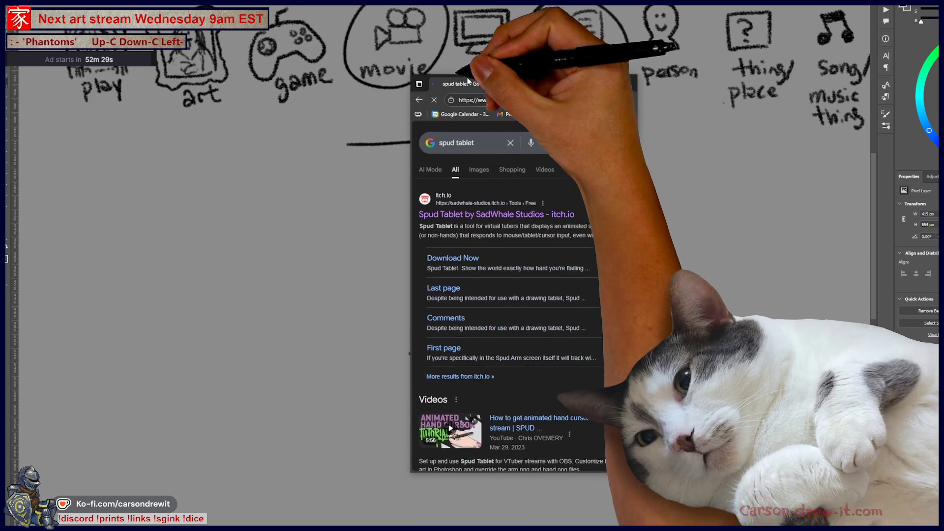
left_click(457, 205)
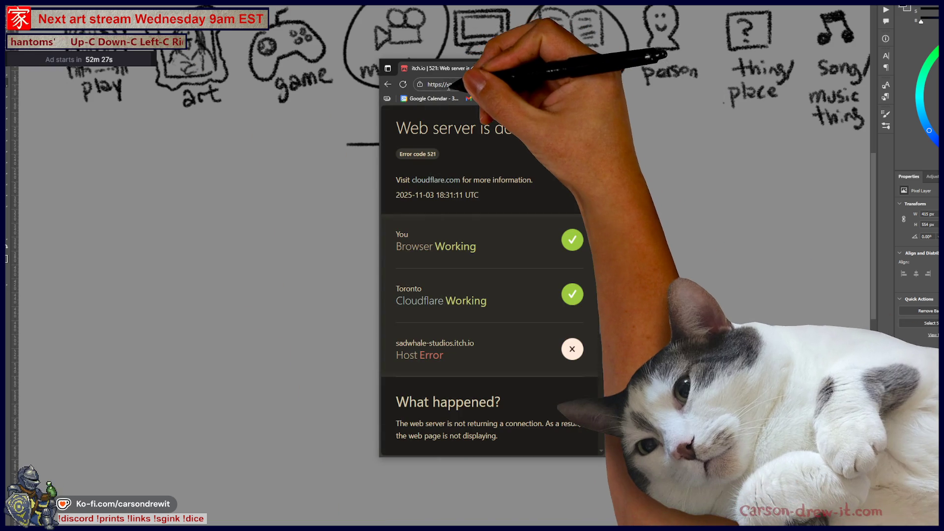
key("ctrl+l")
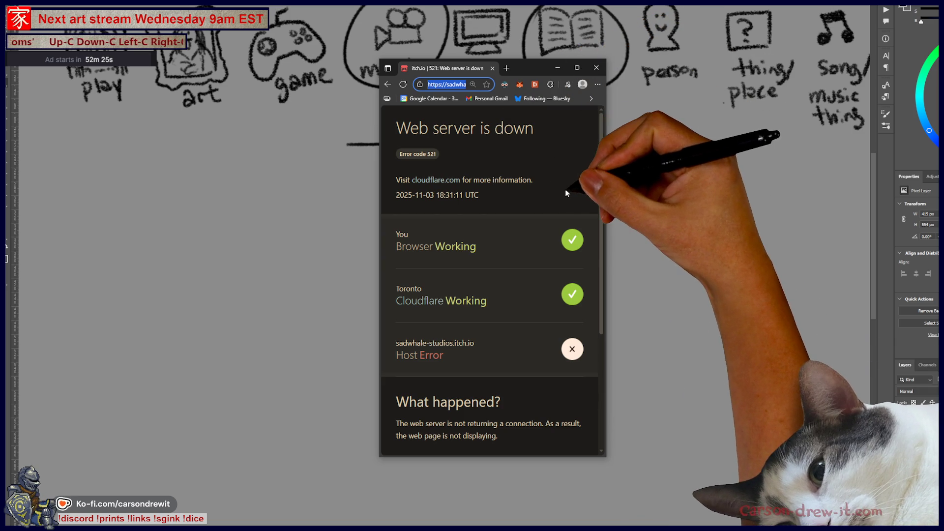
scroll(516, 207, "down", 3)
key("alt+Left")
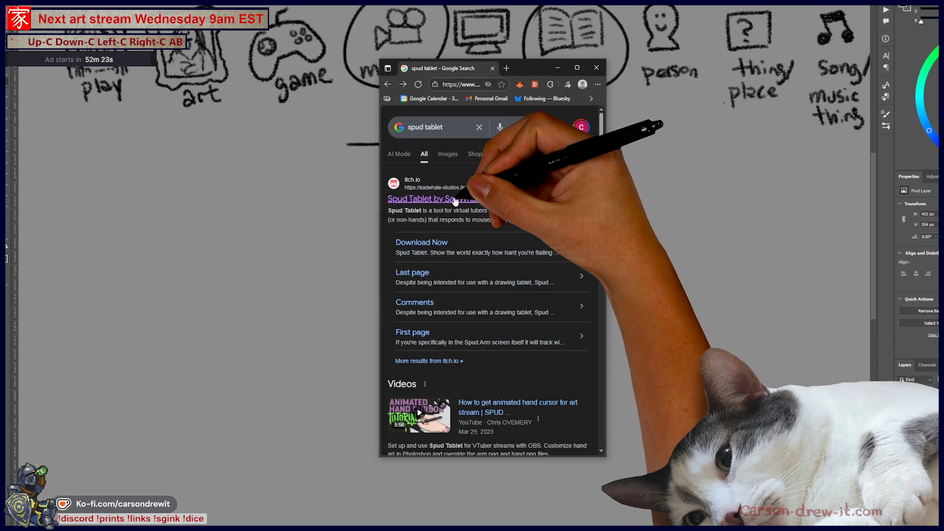
key("alt+Left")
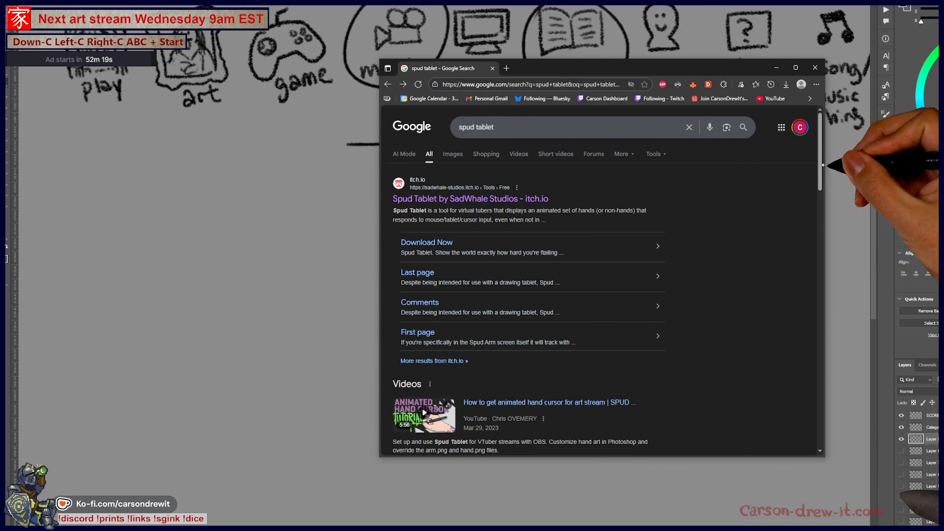
left_click_drag(709, 68, 612, 41)
scroll(615, 221, "down", 5)
scroll(609, 221, "up", 5)
scroll(605, 226, "down", 6)
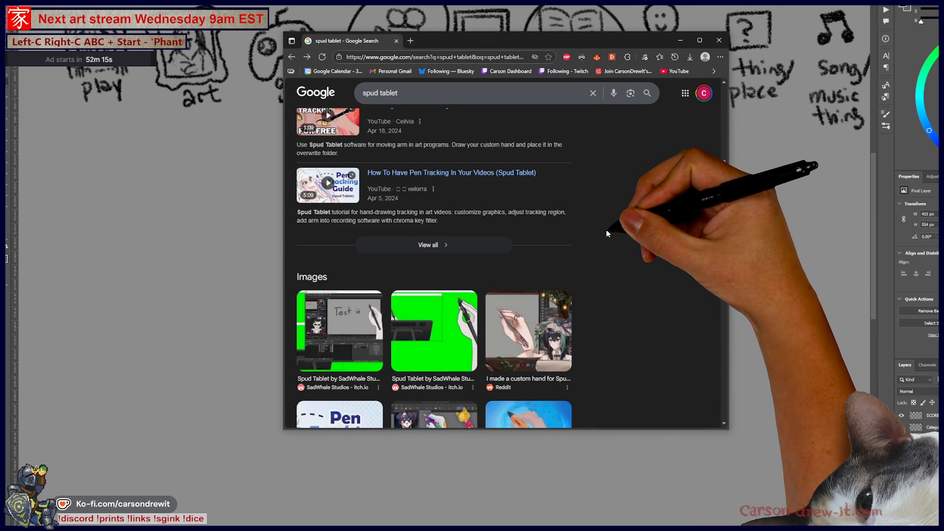
scroll(614, 242, "up", 10)
right_click(389, 170)
left_click(428, 248)
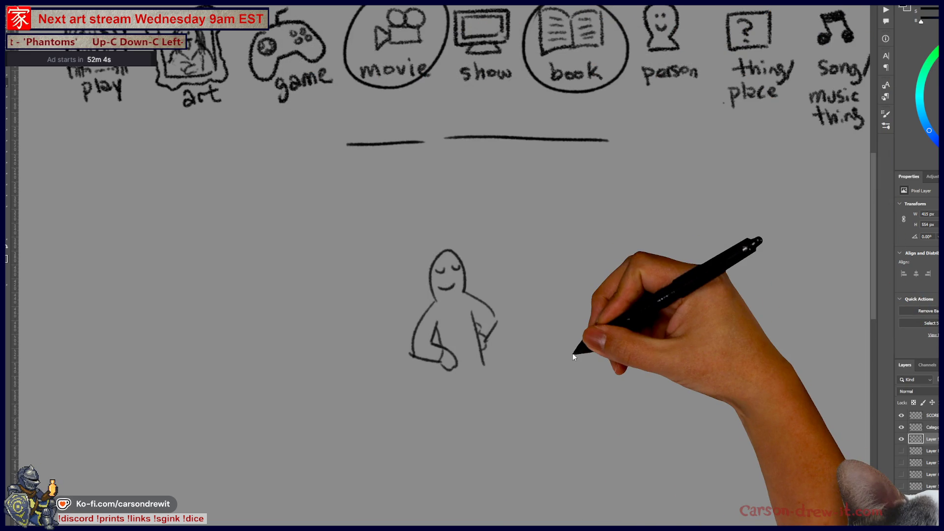
- Draw the standing figure's left and right legs and feet
mouse_move(444, 370)
left_mouse_down()
mouse_move(456, 428)
mouse_move(473, 439)
left_mouse_up()
left_click_drag(470, 377, 486, 432)
left_click_drag(496, 325, 481, 344)
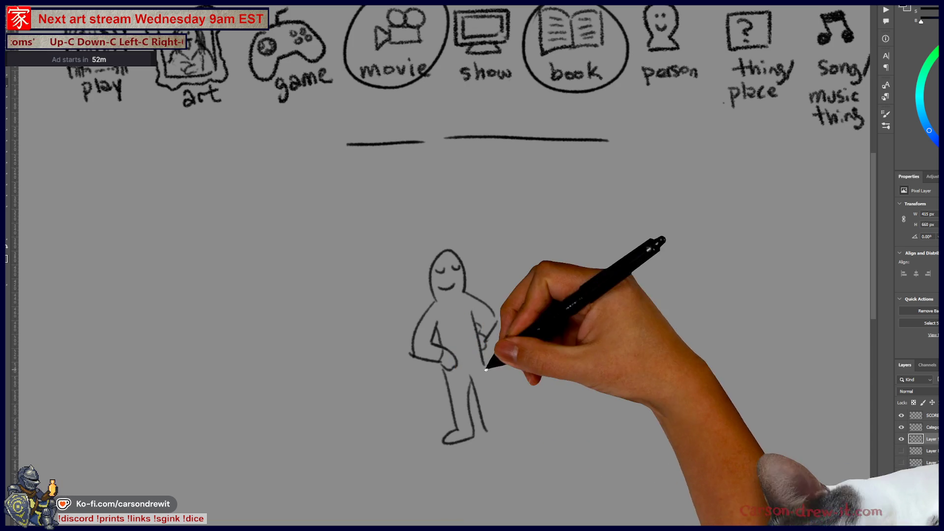
left_click_drag(484, 434, 519, 423)
- Add burst lines to the left of the figure and radiating lines above its head
left_click_drag(449, 341, 414, 352)
left_click_drag(361, 320, 344, 321)
left_click_drag(363, 328, 293, 345)
mouse_move(350, 298)
left_mouse_down()
mouse_move(236, 280)
mouse_move(256, 263)
left_mouse_up()
left_click_drag(364, 280, 266, 236)
mouse_move(352, 256)
left_mouse_down()
mouse_move(295, 222)
mouse_move(337, 226)
left_mouse_up()
left_click_drag(374, 239, 362, 225)
left_click_drag(418, 229, 417, 214)
mouse_move(427, 230)
left_mouse_down()
mouse_move(435, 214)
mouse_move(450, 214)
left_mouse_up()
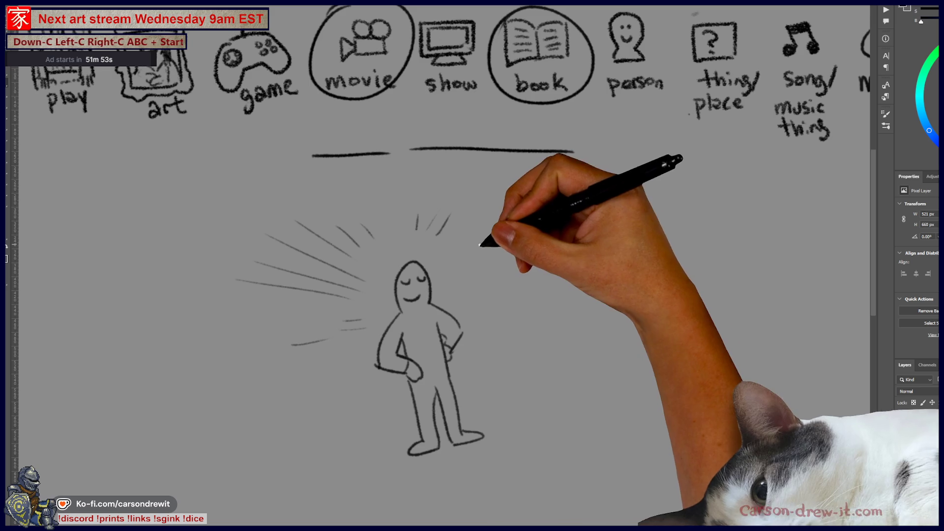
- Draw burst lines to the right of the figure and below-left of it
left_click_drag(467, 254, 531, 221)
mouse_move(475, 275)
left_mouse_down()
mouse_move(619, 198)
mouse_move(618, 225)
left_mouse_up()
left_click_drag(497, 305, 541, 285)
left_click_drag(523, 327, 572, 320)
left_click_drag(307, 378, 284, 389)
left_click_drag(337, 385, 233, 465)
left_click_drag(347, 426, 243, 492)
left_click_drag(322, 454, 300, 480)
left_click_drag(333, 467, 317, 484)
- Fill in more burst lines on the left, below, and right of the figure's legs
left_click_drag(253, 340, 212, 340)
left_click_drag(331, 339, 293, 345)
mouse_move(344, 321)
left_mouse_down()
mouse_move(361, 320)
mouse_move(361, 328)
left_mouse_up()
mouse_move(371, 450)
left_mouse_down()
mouse_move(364, 465)
mouse_move(377, 473)
left_mouse_up()
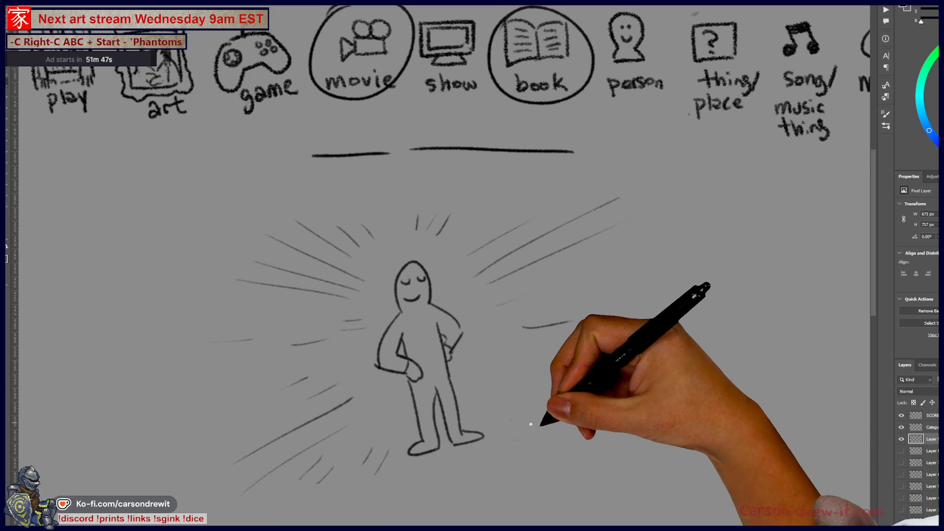
left_click_drag(510, 421, 547, 425)
left_click_drag(495, 396, 566, 406)
left_click_drag(495, 366, 567, 374)
- Sketch a second small person to the right with a hair curl, body and arm, then pan to the SCORES list
left_click_drag(530, 355, 565, 357)
scroll(541, 364, "right", 3)
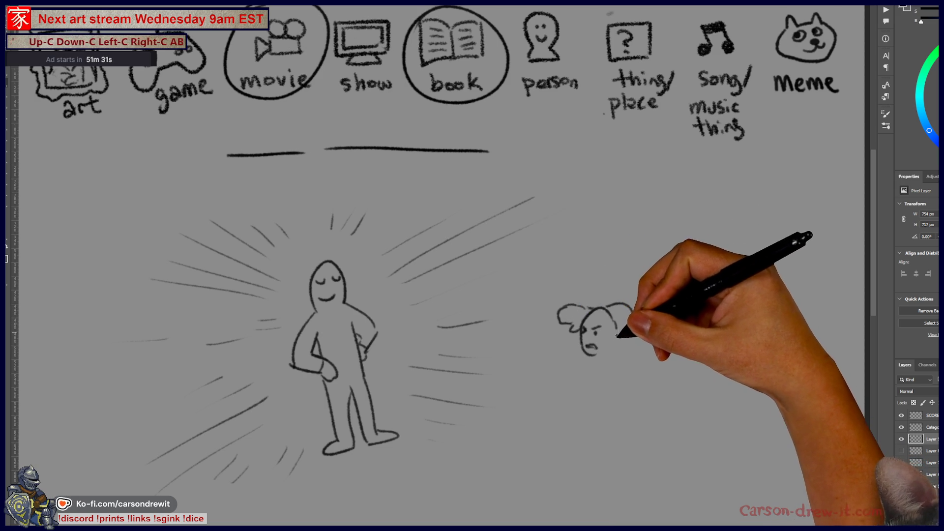
left_click_drag(635, 313, 627, 339)
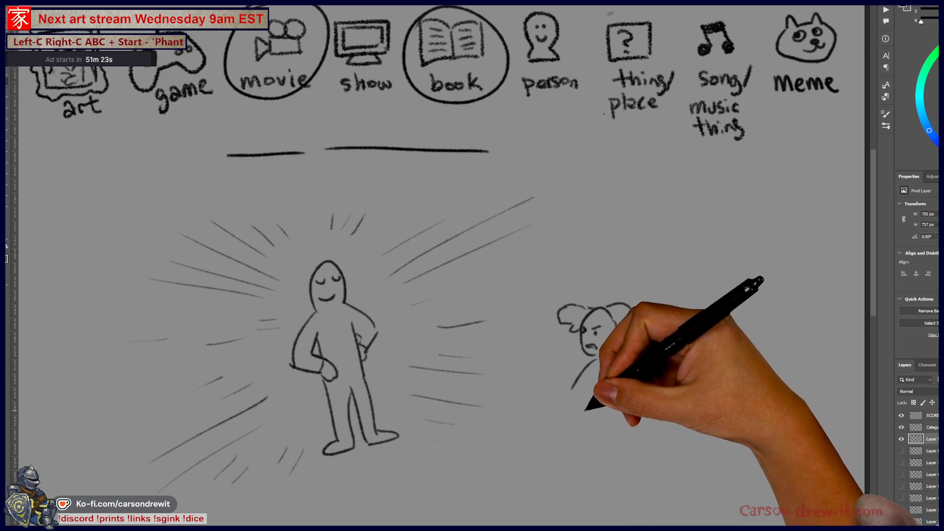
mouse_move(565, 379)
left_mouse_down()
mouse_move(549, 364)
mouse_move(597, 386)
mouse_move(559, 397)
mouse_move(581, 409)
mouse_move(681, 429)
left_mouse_up()
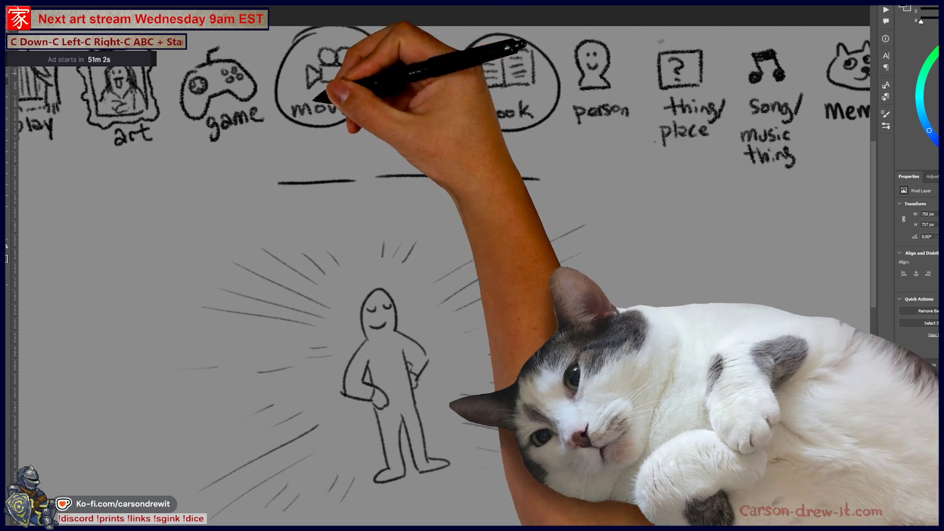
left_click_drag(88, 266, 487, 266)
left_click_drag(220, 264, 500, 265)
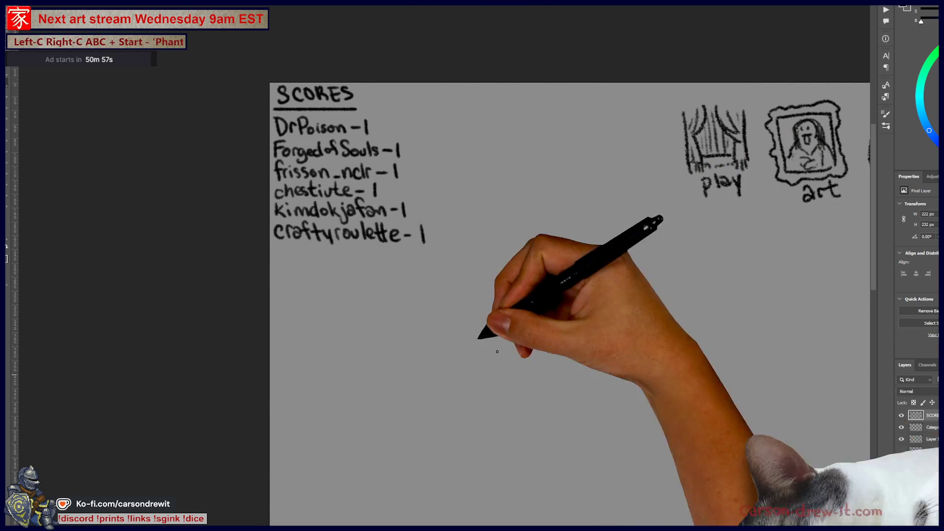
- On the SCORES layer, handwrite two new viewer names with dashes below the list
left_click(278, 246)
mouse_move(274, 248)
left_mouse_down()
mouse_move(287, 248)
mouse_move(279, 262)
mouse_move(295, 262)
left_mouse_up()
mouse_move(298, 253)
left_mouse_down()
mouse_move(298, 262)
mouse_move(320, 260)
left_mouse_up()
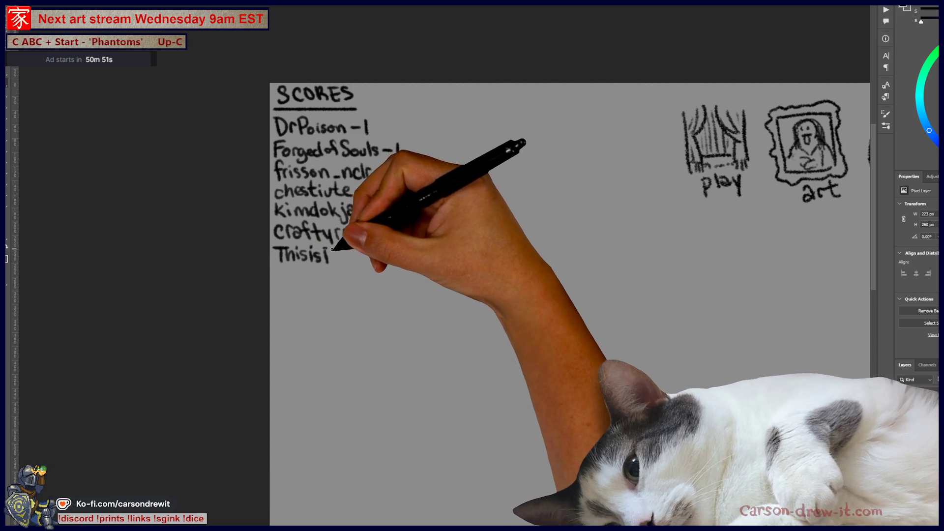
left_click_drag(353, 255, 368, 253)
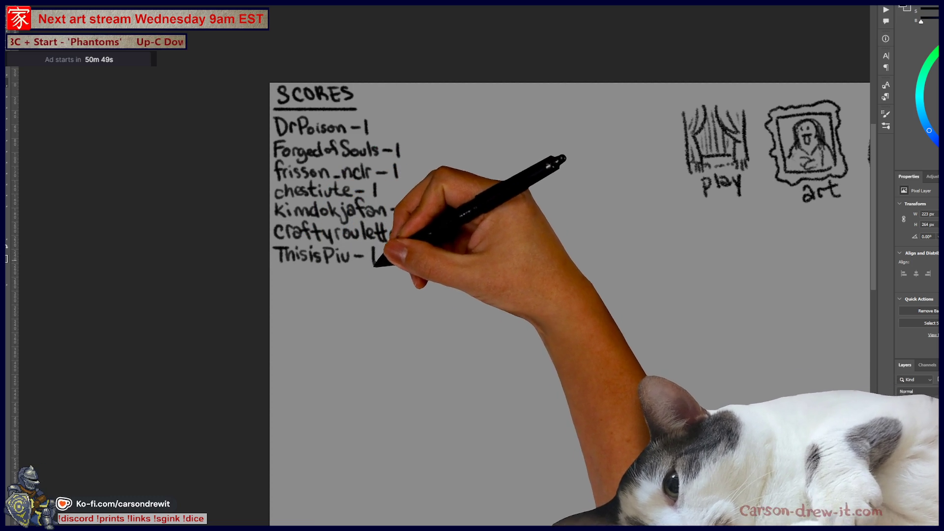
left_click_drag(274, 276, 291, 274)
left_click_drag(280, 268, 286, 287)
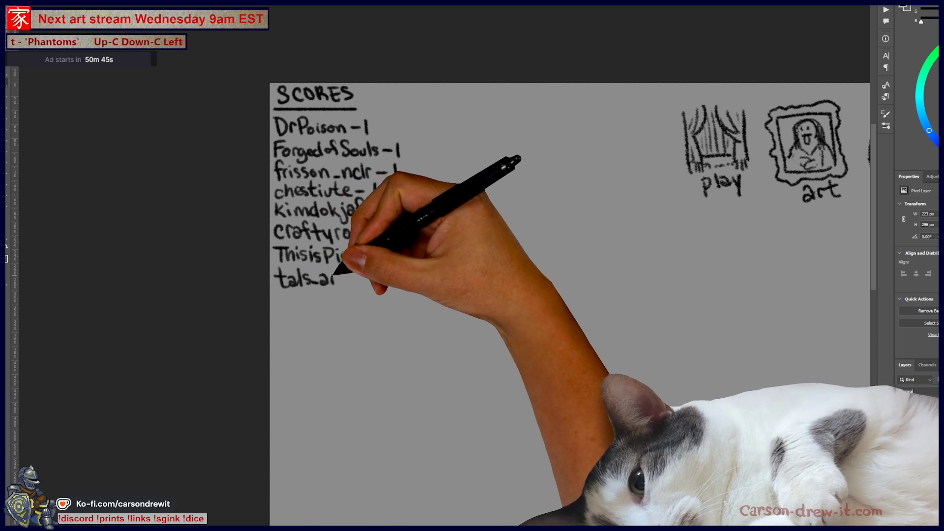
left_click_drag(360, 275, 395, 287)
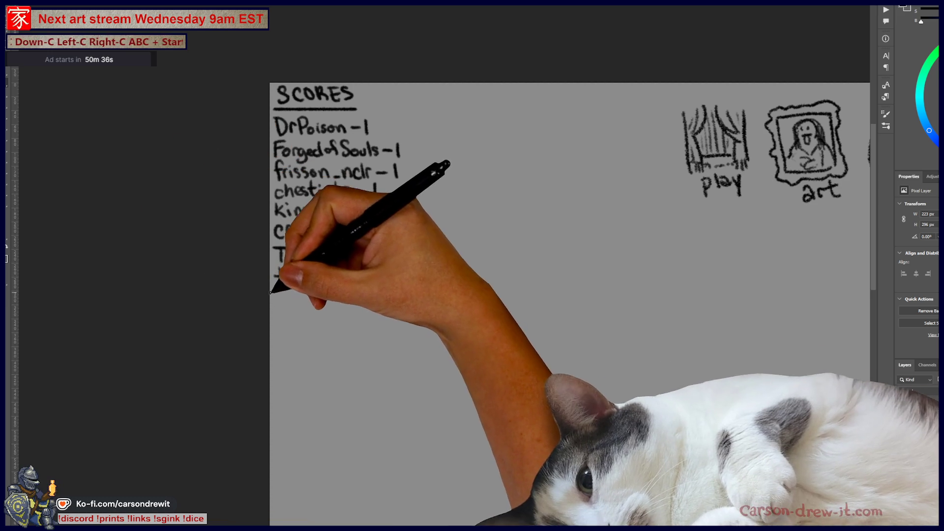
- Add a third entry scored 1 at the list's bottom and zoom out to the whole board
mouse_move(277, 294)
left_mouse_down()
mouse_move(296, 306)
mouse_move(339, 303)
left_mouse_up()
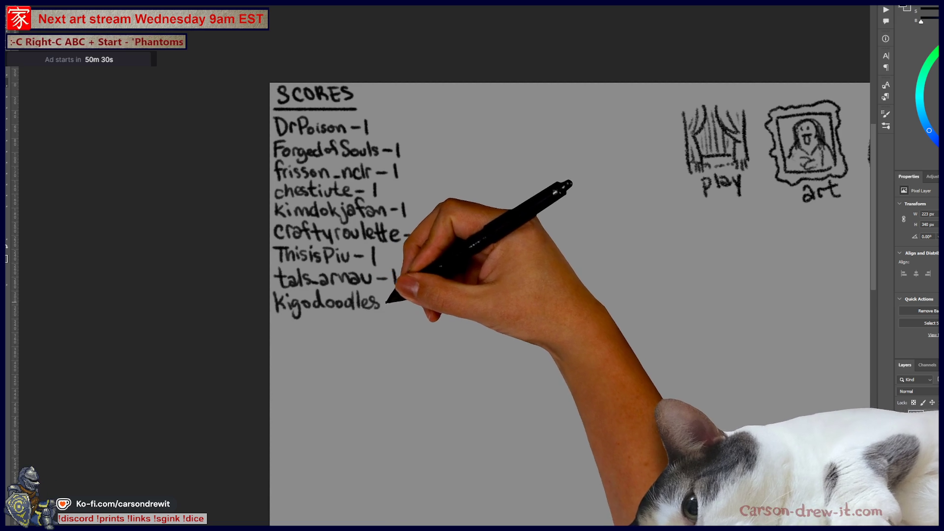
mouse_move(398, 294)
left_mouse_down()
mouse_move(399, 309)
mouse_move(382, 307)
left_mouse_up()
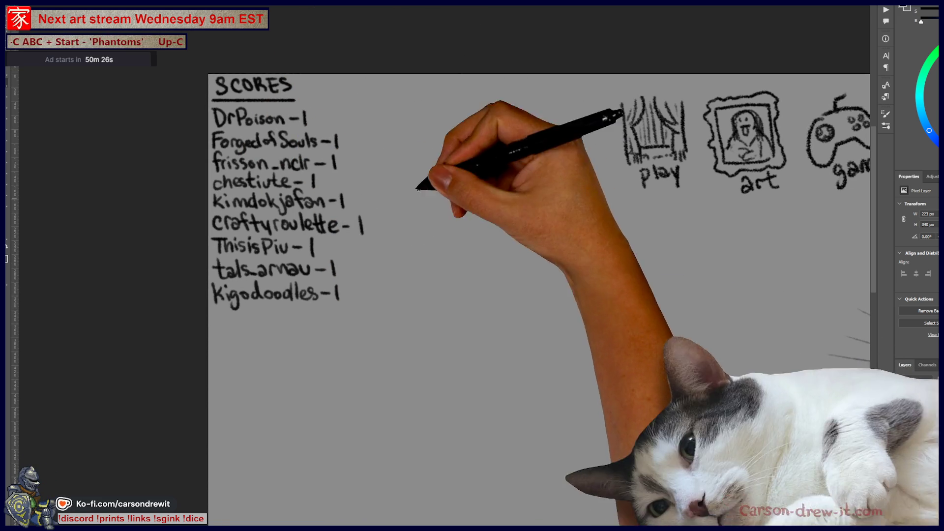
left_click_drag(452, 264, 410, 276)
scroll(410, 276, "down", 3)
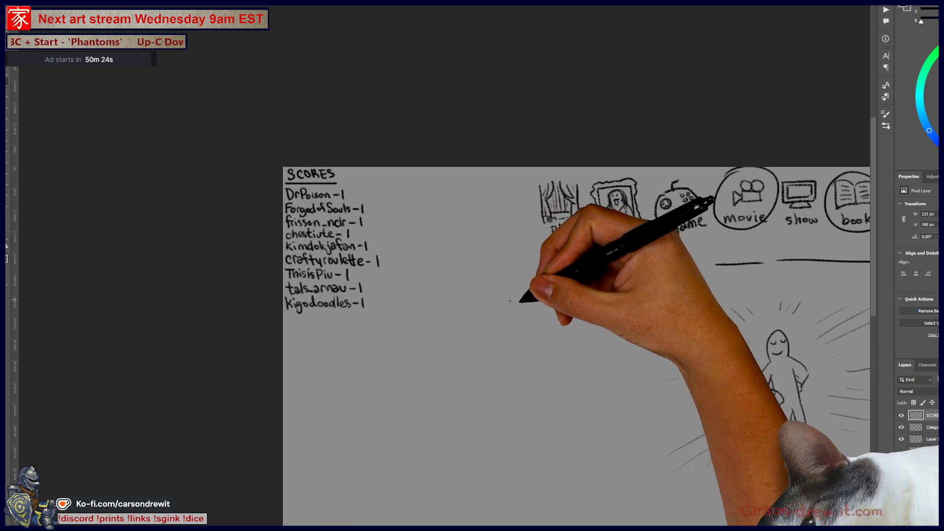
left_click_drag(577, 317, 433, 290)
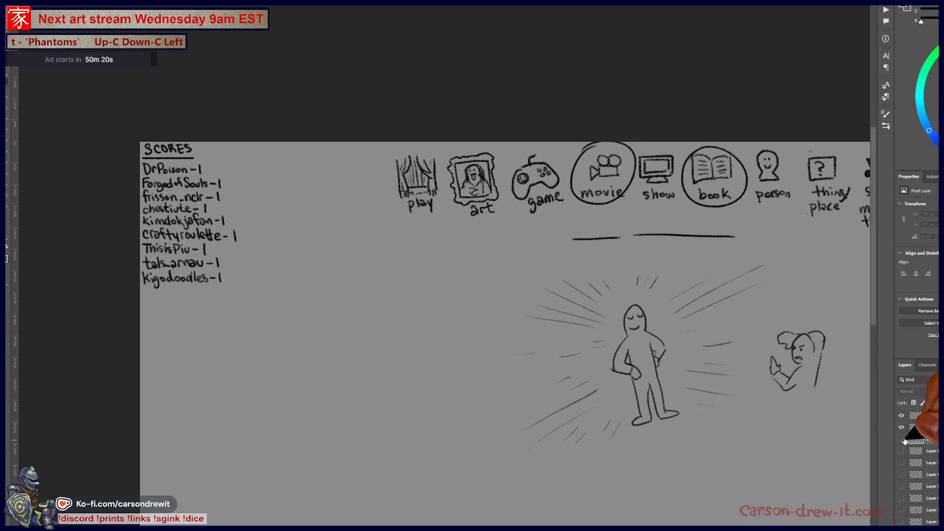
- Hide the figure and burst-lines layer and switch to the sleeping-mouse drawing, zoomed in
left_click(904, 440)
left_click_drag(541, 295, 464, 326)
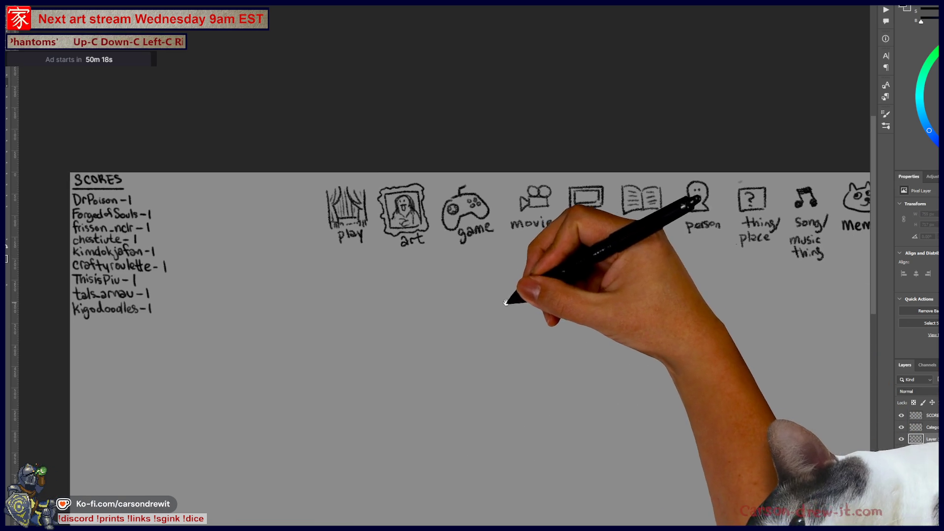
key("ctrl+Tab")
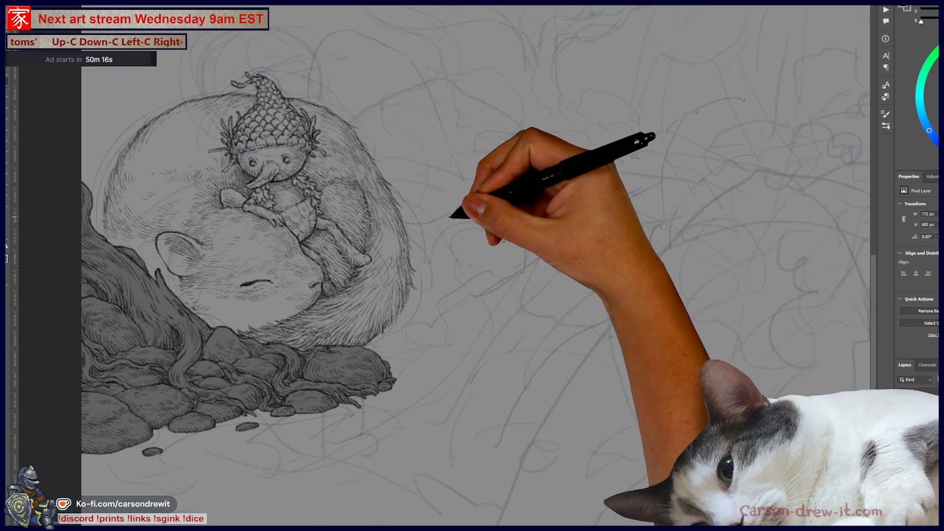
key("ctrl+plus")
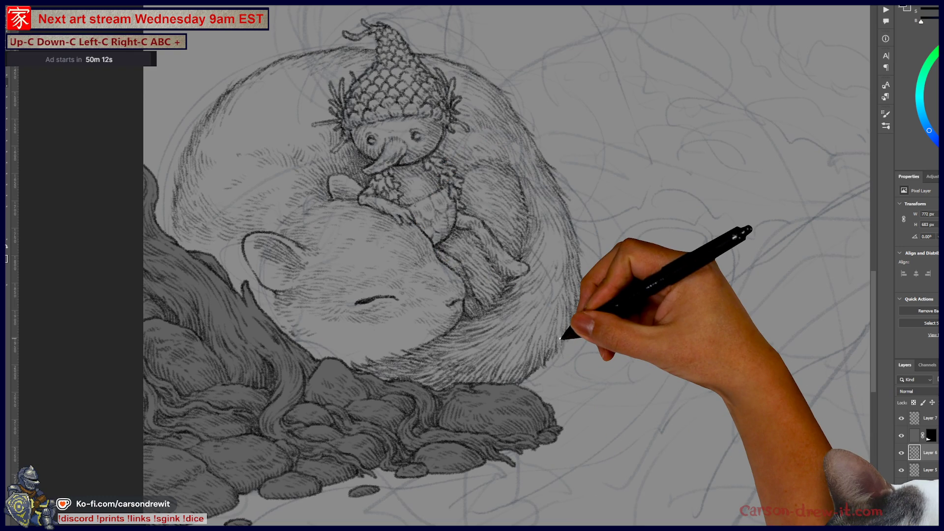
mouse_move(374, 374)
left_mouse_down()
mouse_move(295, 333)
mouse_move(670, 449)
mouse_move(539, 431)
mouse_move(549, 404)
left_mouse_up()
- Turn on the Layer 6 mask and paint hatching strokes along the sketch's left edge
left_click(902, 436)
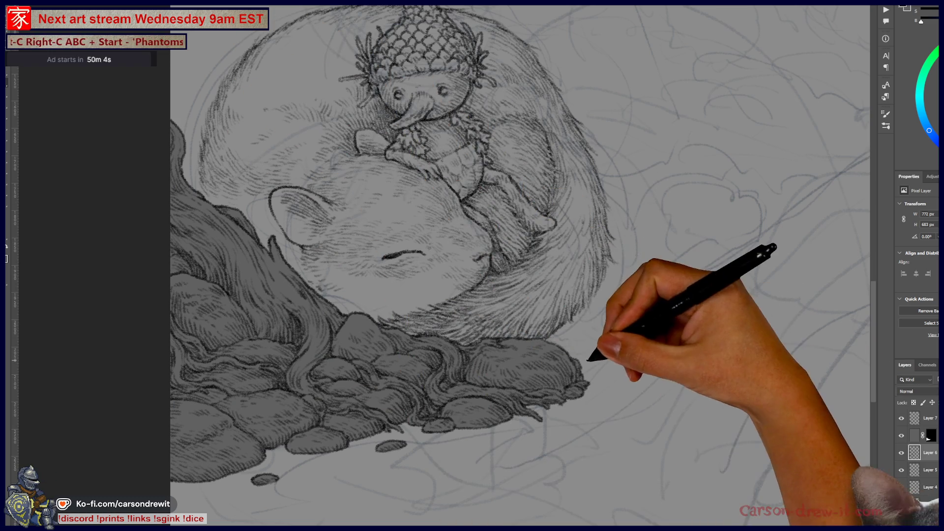
key("alt+s")
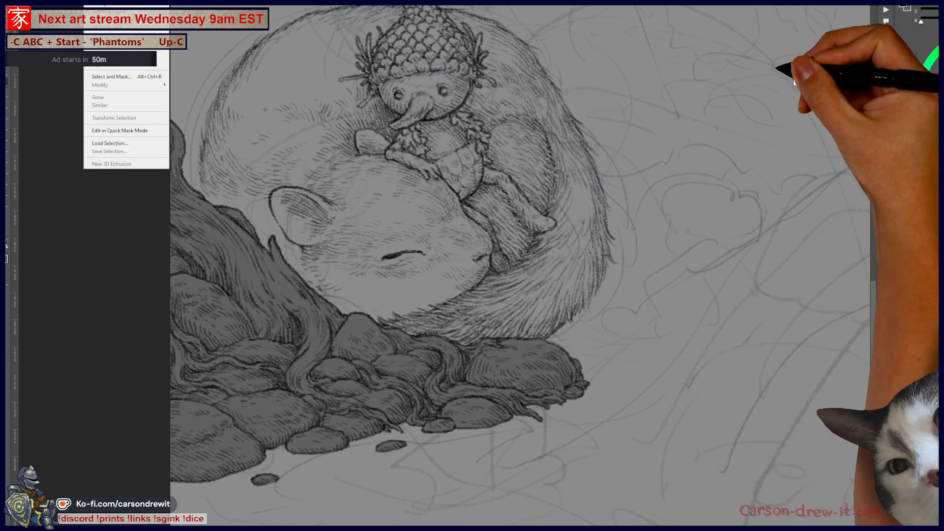
key("Escape")
scroll(297, 266, "up", 2)
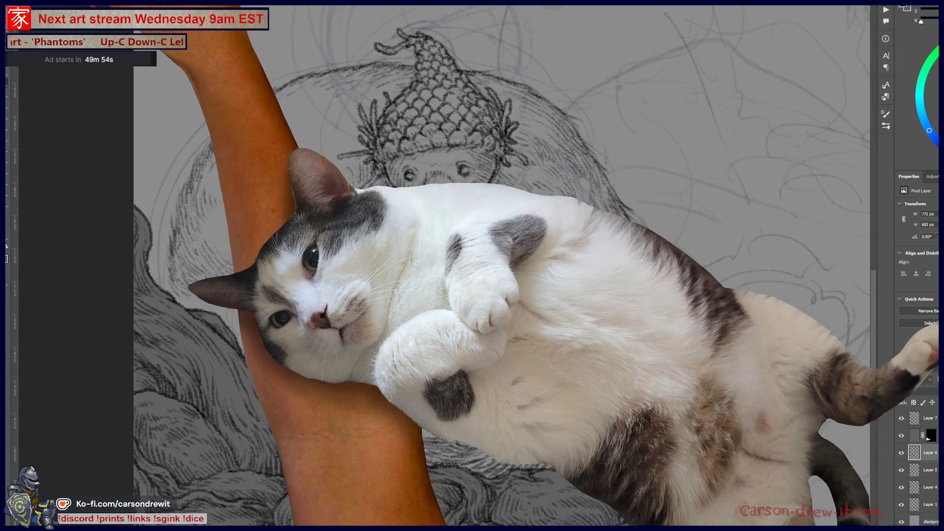
right_click(98, 73)
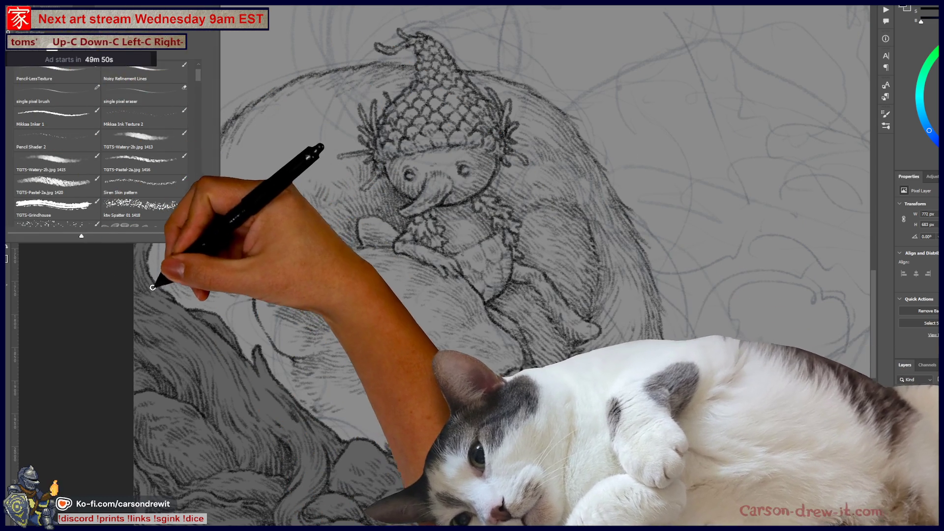
left_click(173, 297)
mouse_move(173, 297)
left_mouse_down()
mouse_move(171, 232)
mouse_move(220, 130)
left_mouse_up()
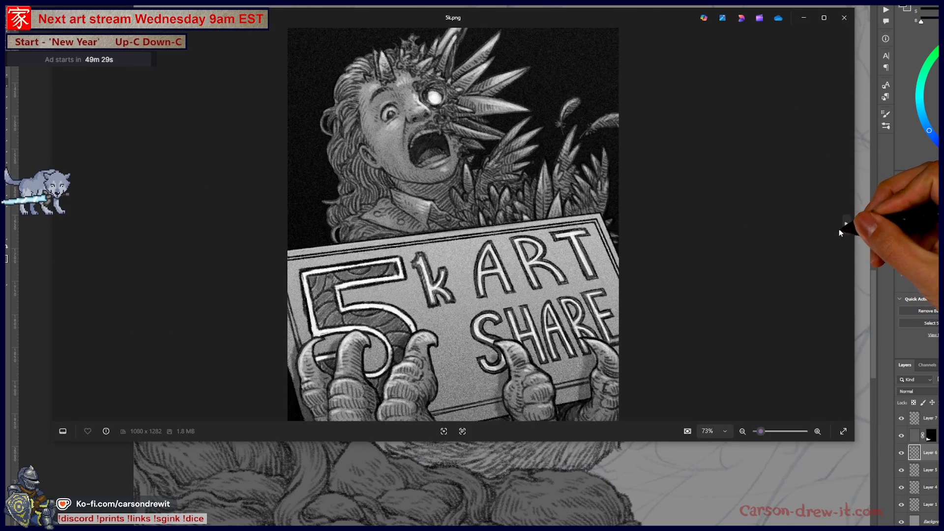
- Return to the snake drawing and make the Photos window taller to enlarge the image
left_click(845, 227)
left_click(845, 228)
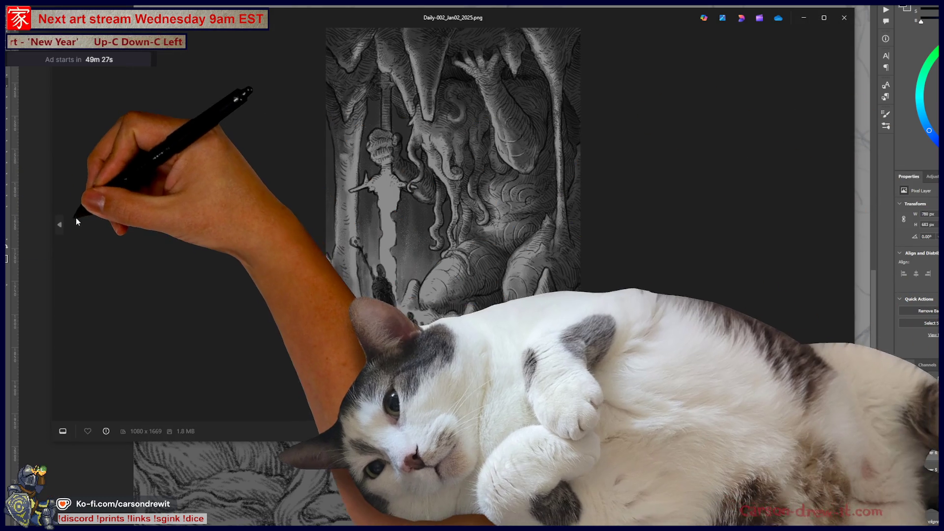
left_click(60, 224)
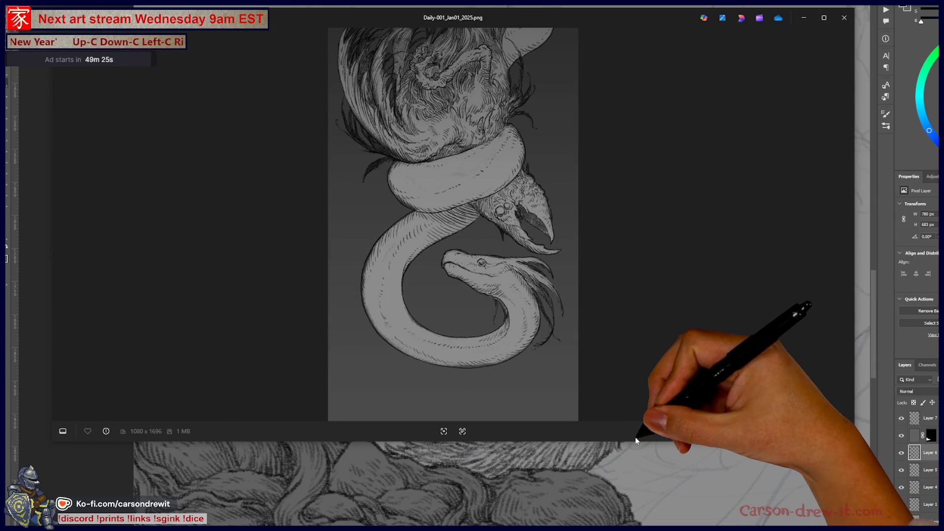
left_click_drag(636, 439, 681, 521)
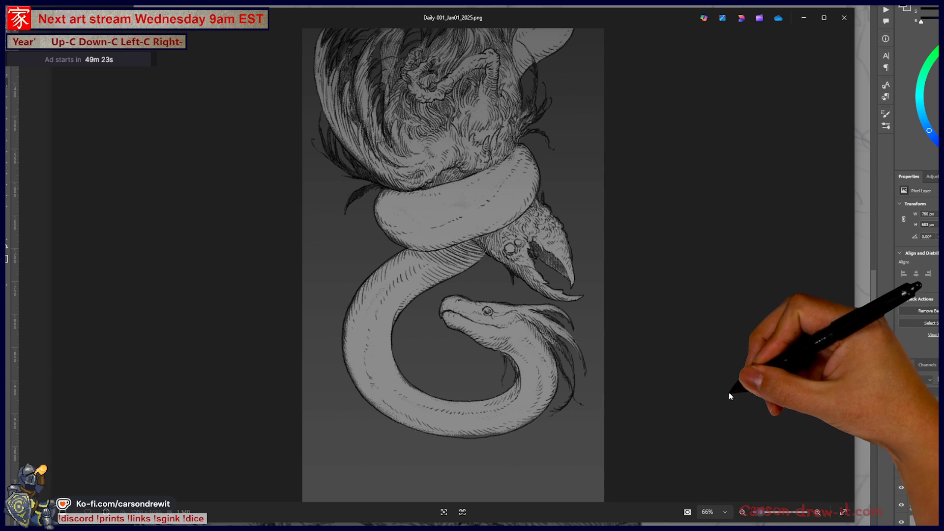
- Browse from the cave drawing through the battle scene and horned beast to Daily-009_Jan09_2025.png
key("Right")
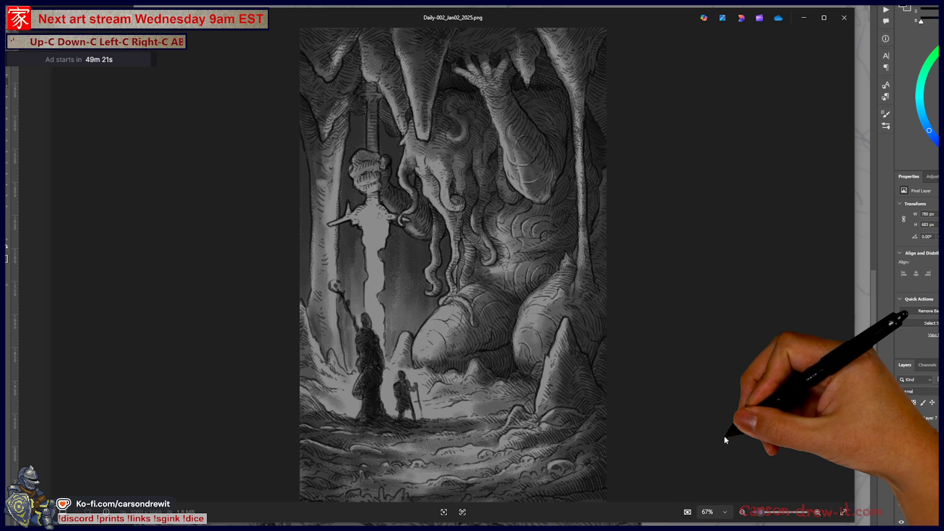
key("Right")
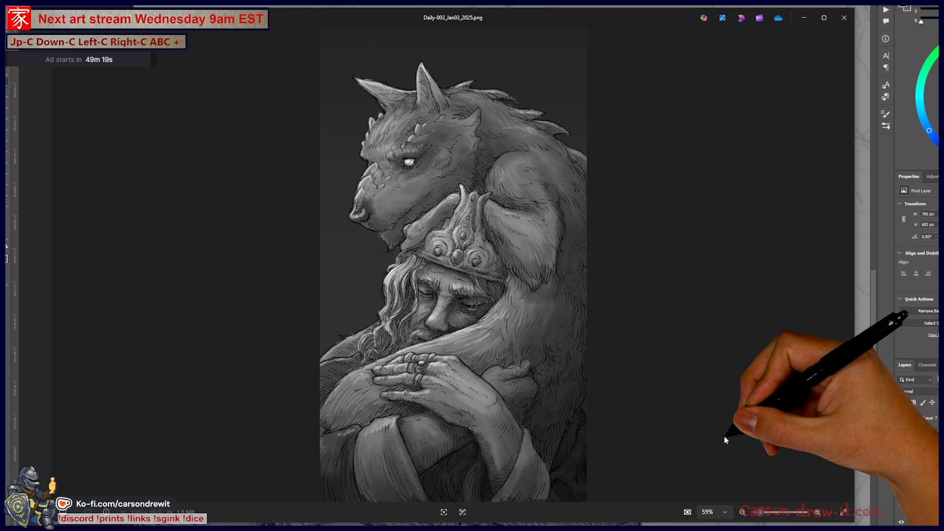
key("Right")
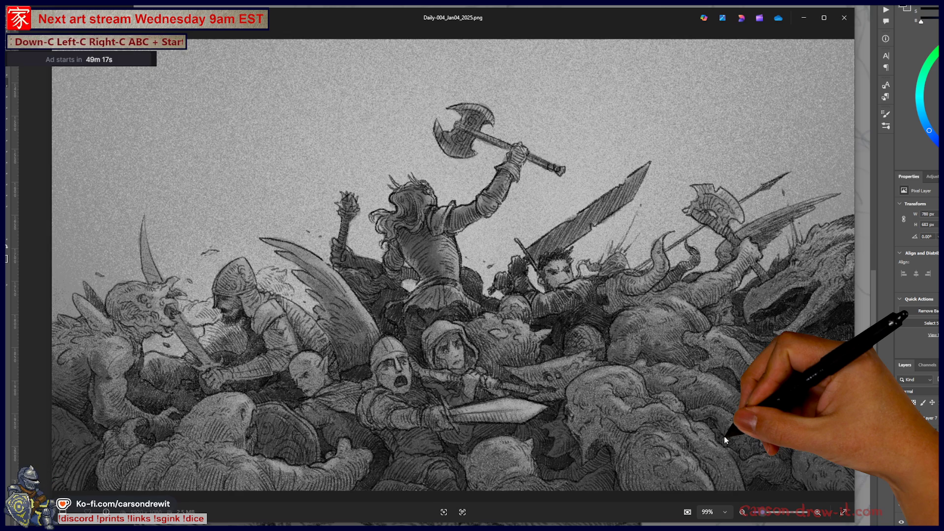
key("Right")
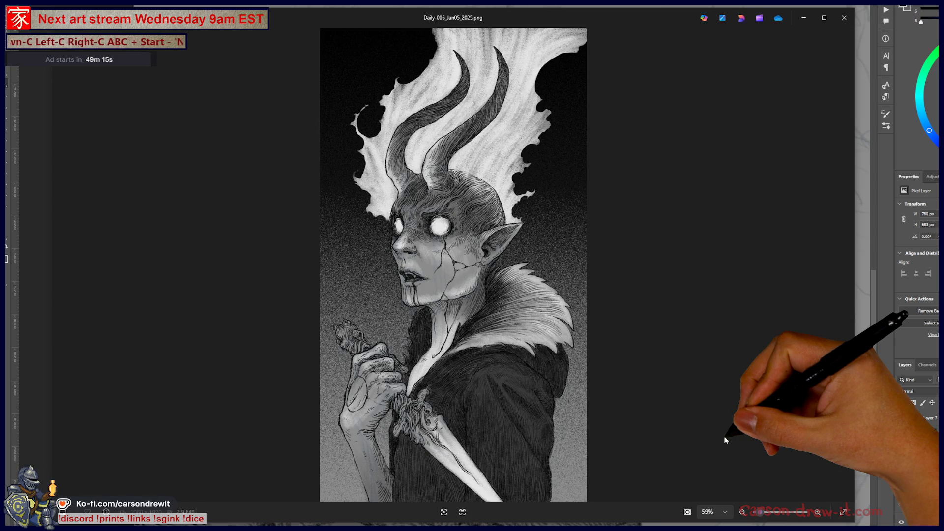
key("Right")
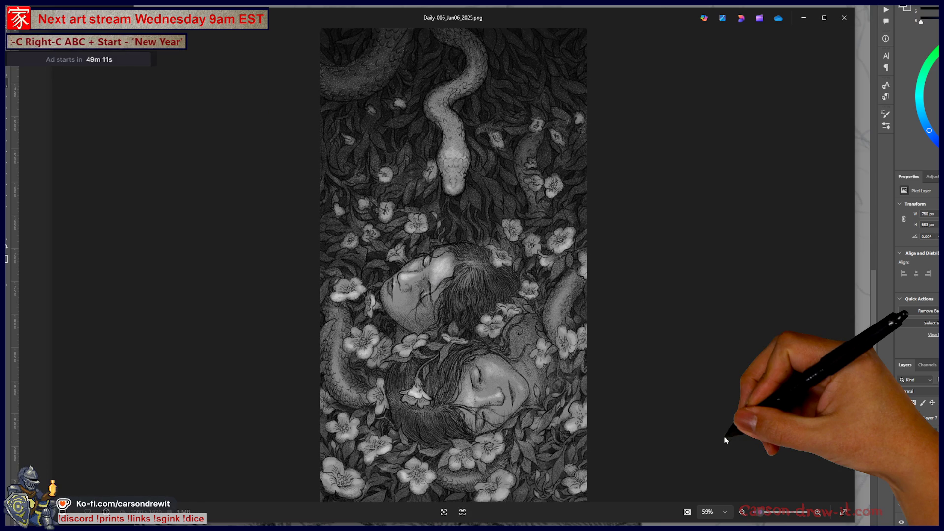
key("Right")
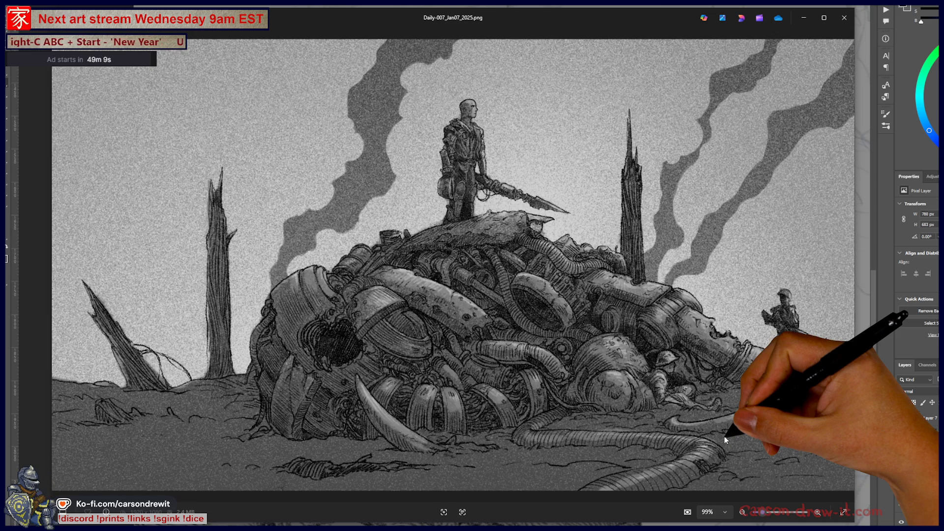
key("Right")
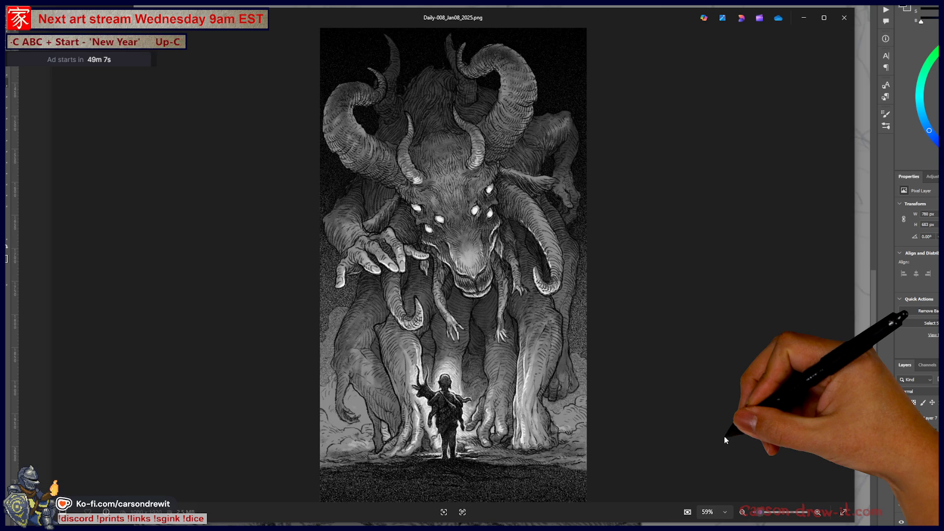
key("Right")
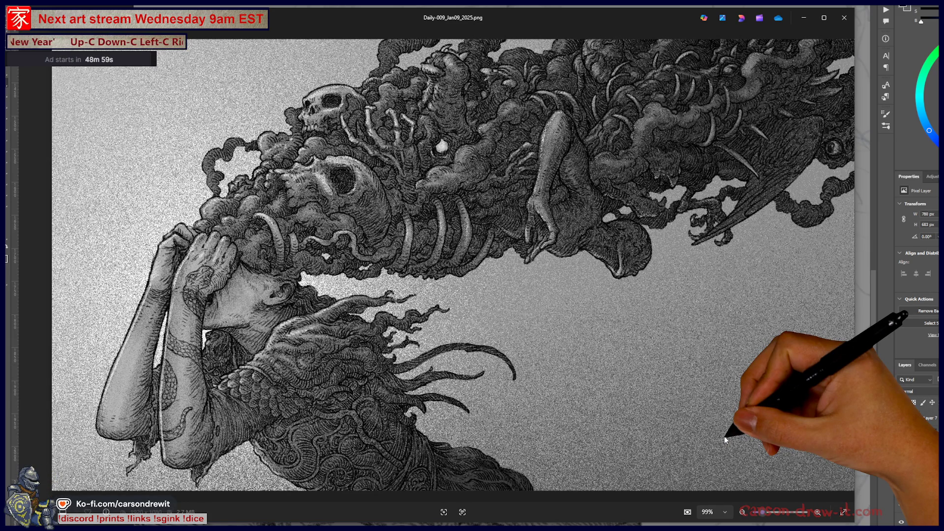
- Continue from Daily-010 through Daily-018 on to Daily-020_Jan20_2025.png
key("Right")
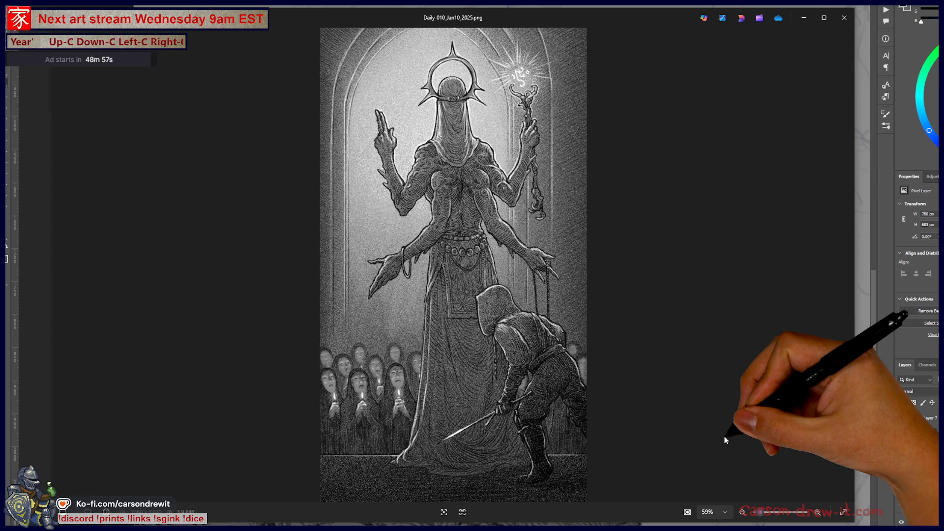
key("Right")
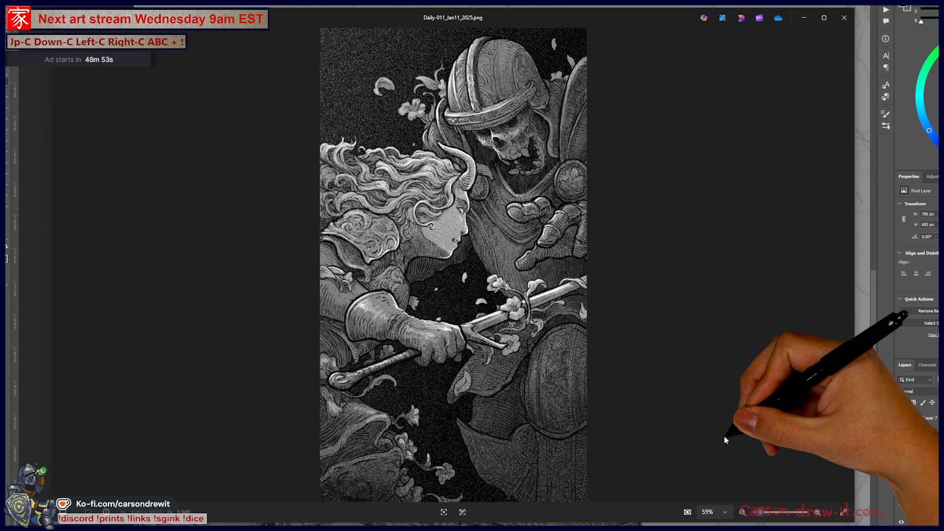
key("Right")
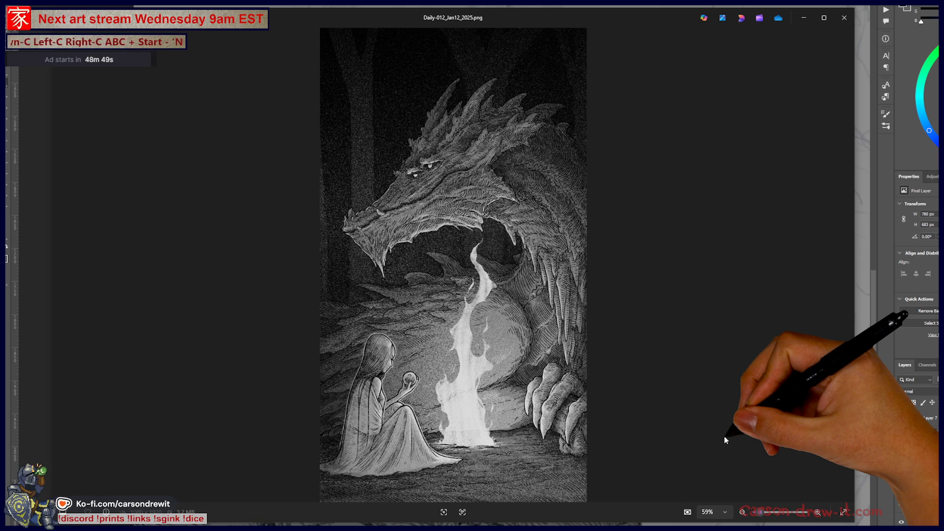
key("Right")
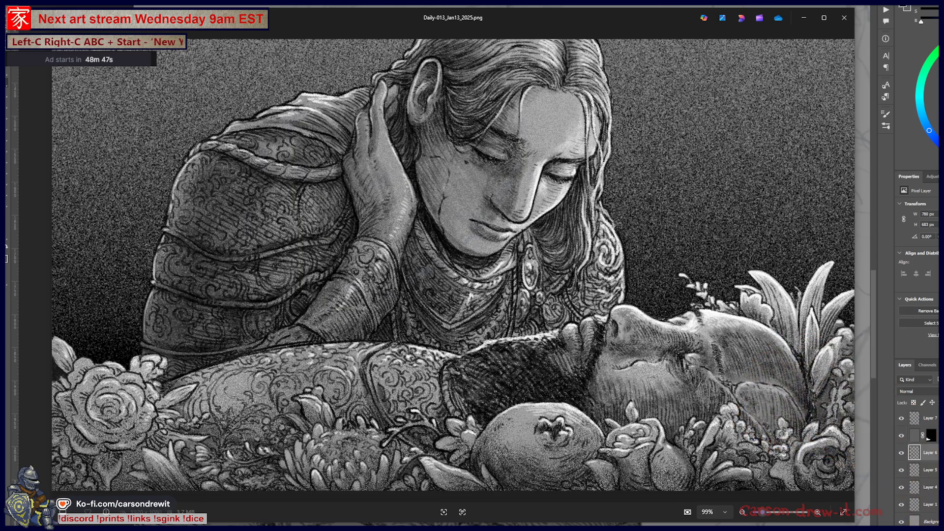
key("Right")
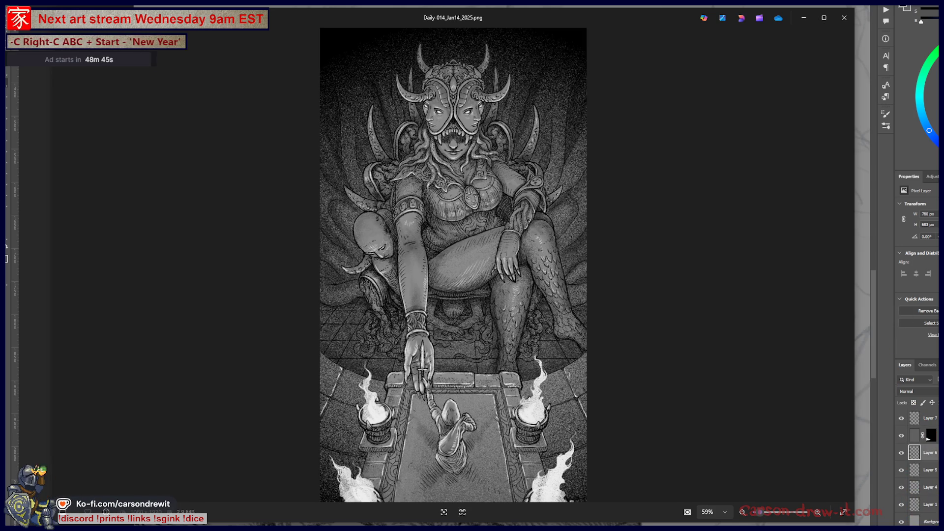
key("Right")
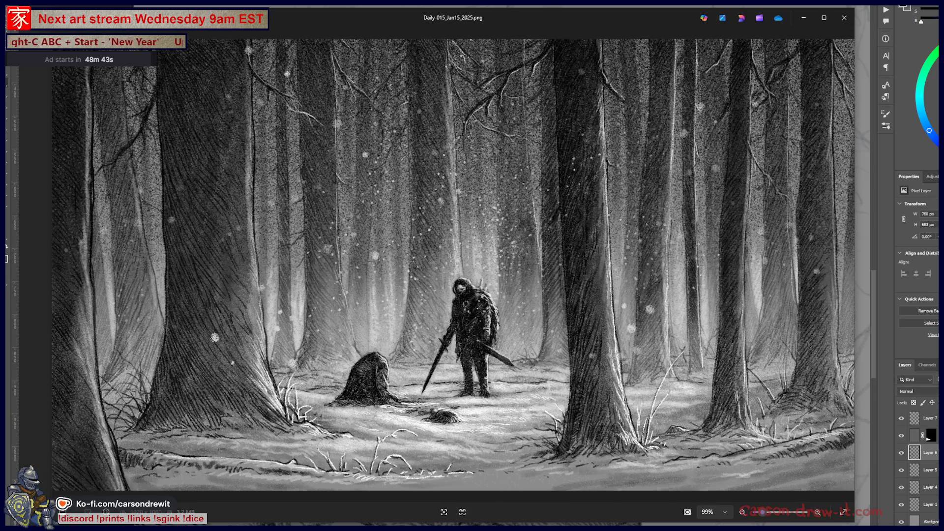
key("Right")
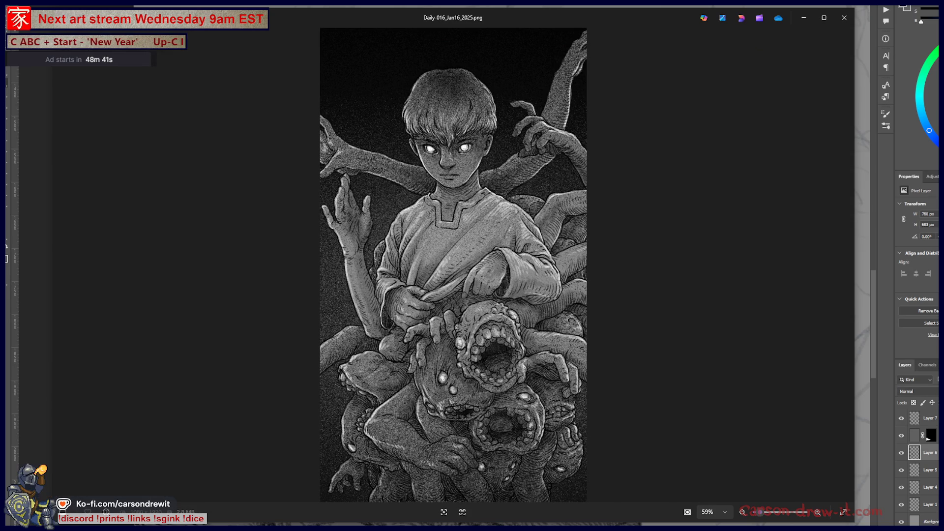
key("Right")
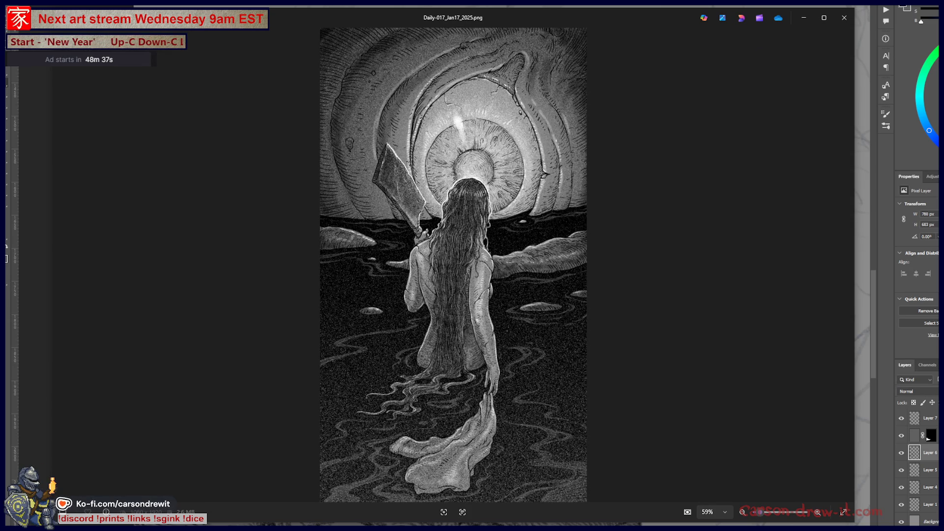
key("Right")
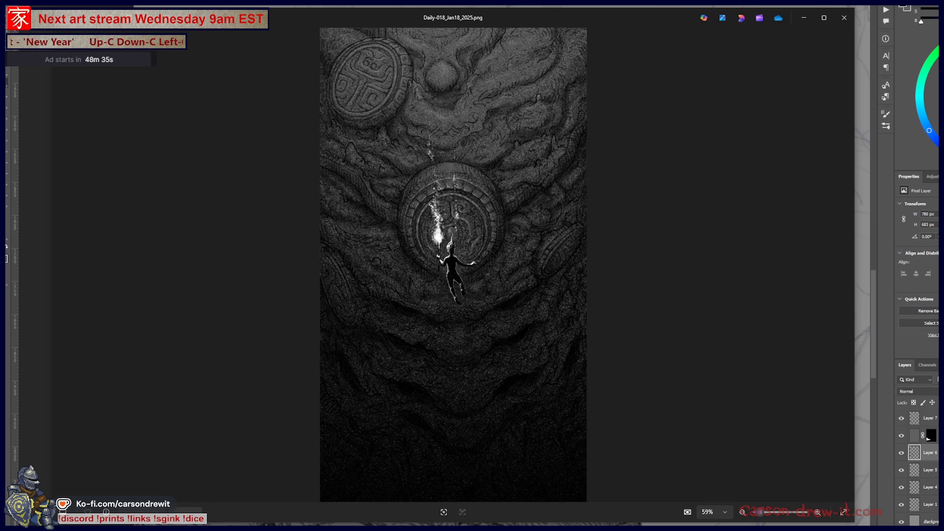
key("Right")
key("Right")
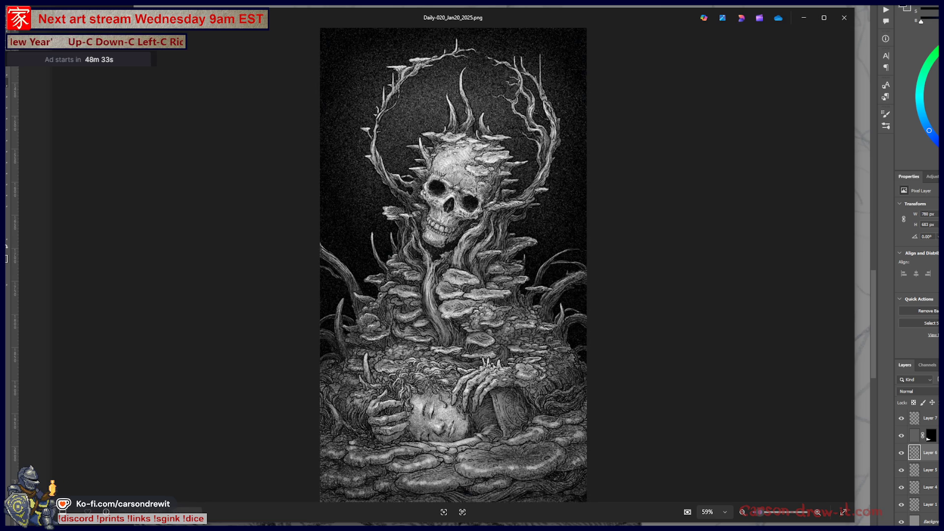
key("Right")
- Page from Daily-022_Jan22_2025.png forward to Daily-040_Feb9_2025.png
key("Right")
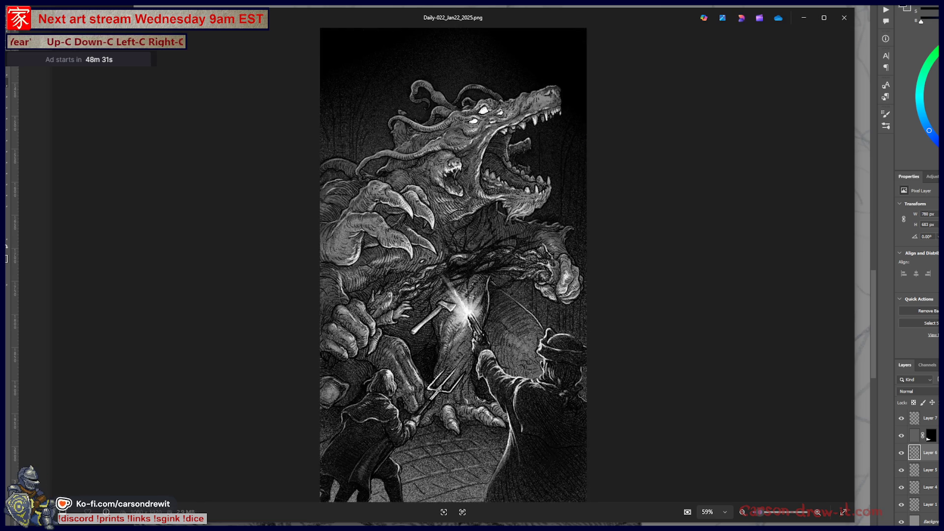
key("Right")
key("Right")
key("Right")
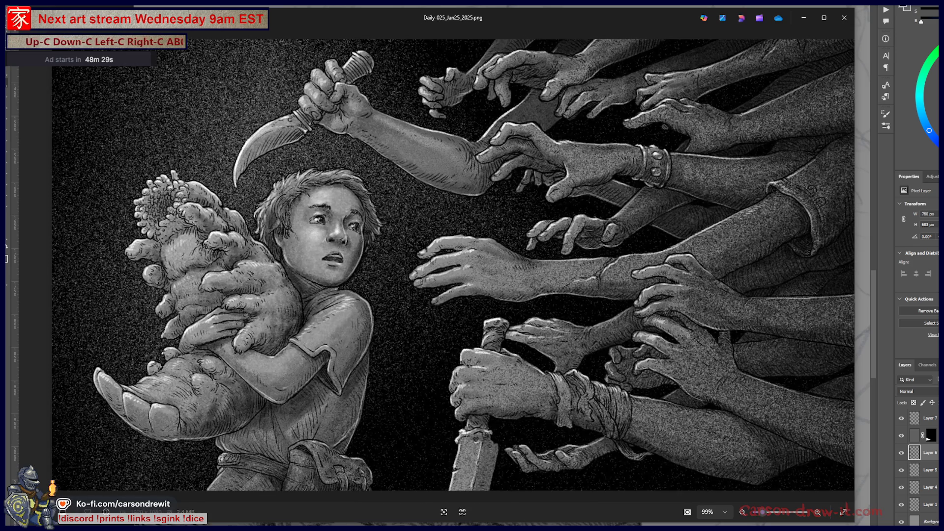
key("Right")
key("Right")
key("Right")
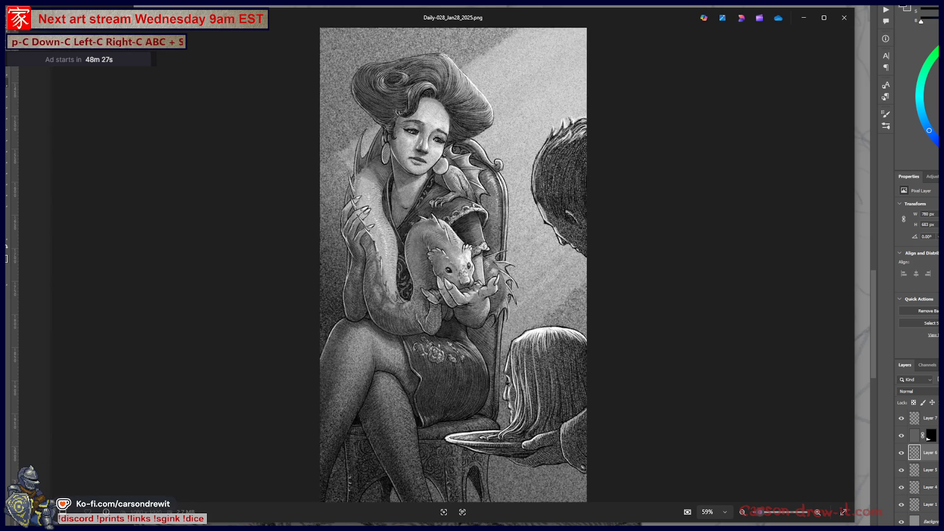
key("Right")
key("Right")
key("Right")
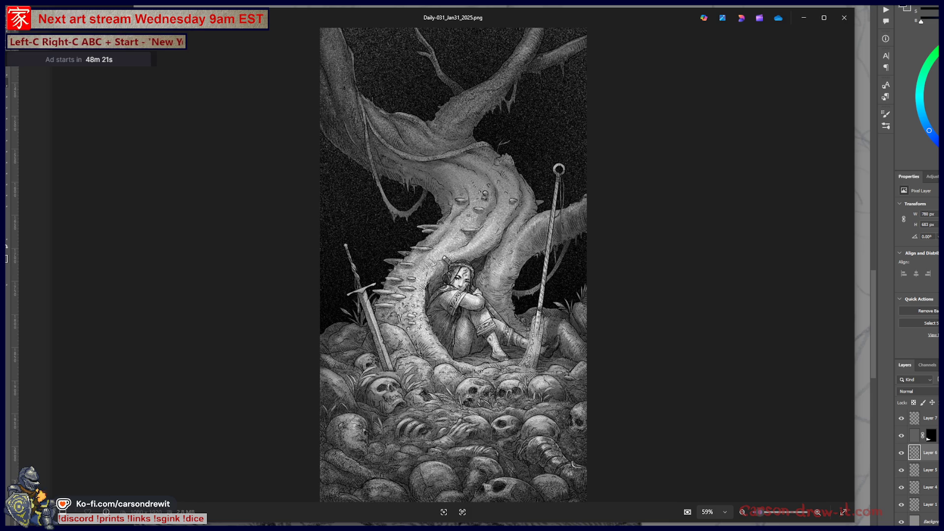
key("Right")
key("Right")
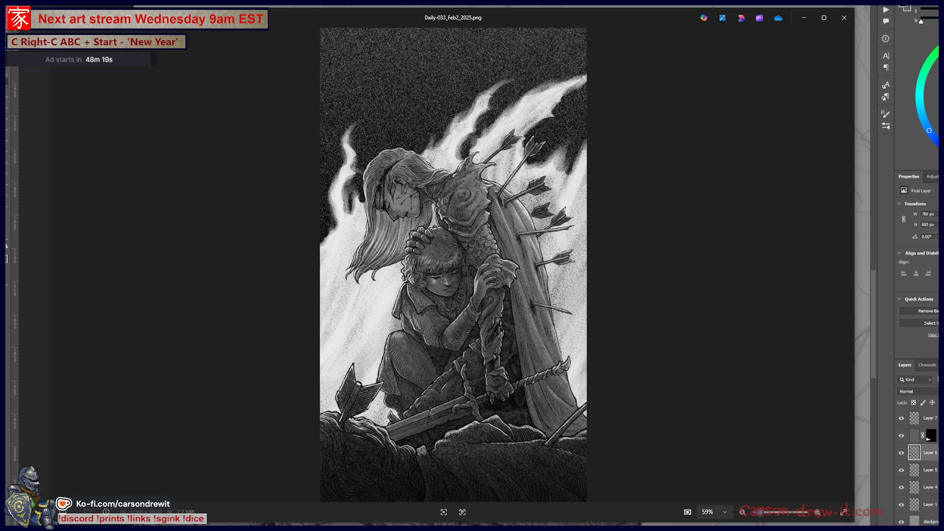
key("Right")
key("Right")
key("Right")
key("Right")
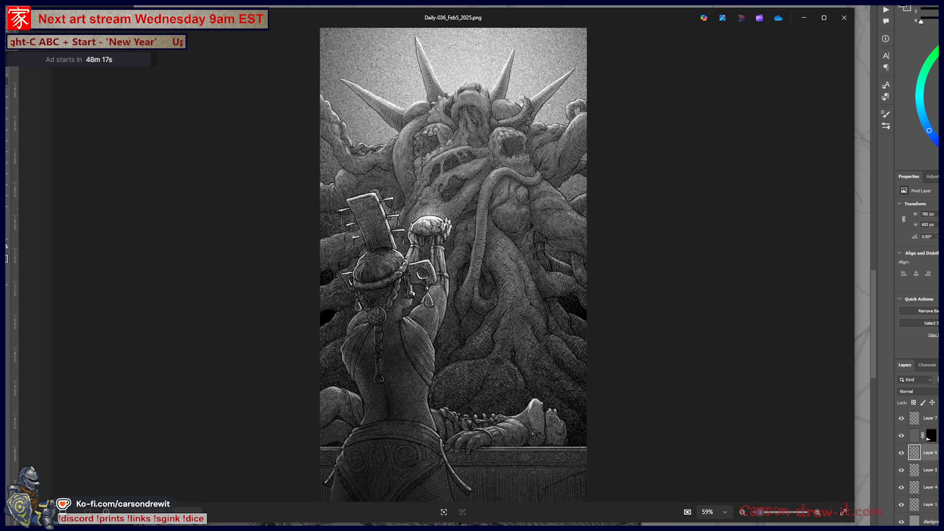
key("Right")
key("Right")
key("Right")
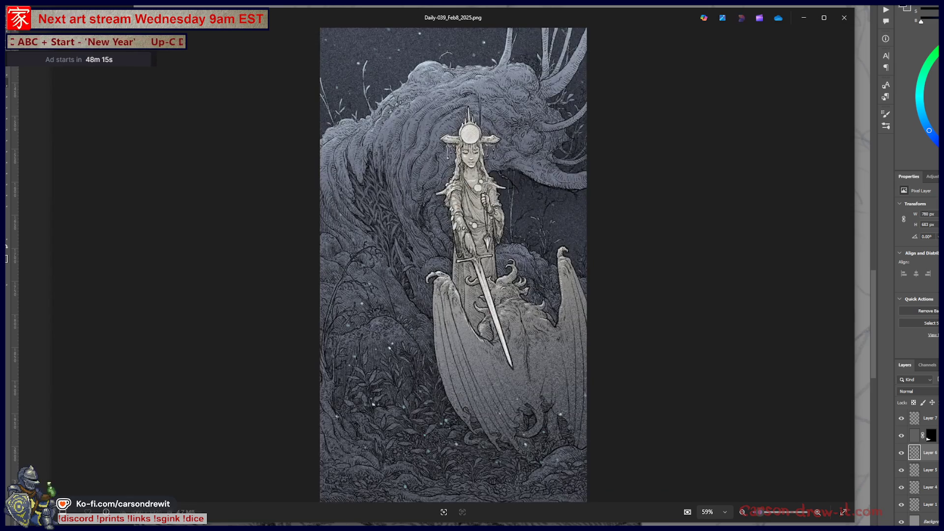
- Step through the late February drawings into early March, past the red dog scene
key("Right")
key("Right")
key("Right")
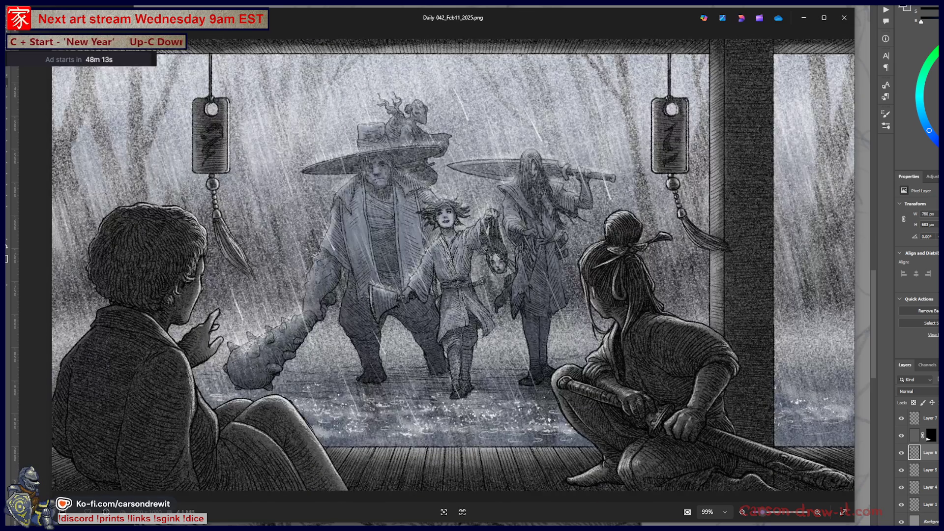
key("Right")
key("Right")
key("Right")
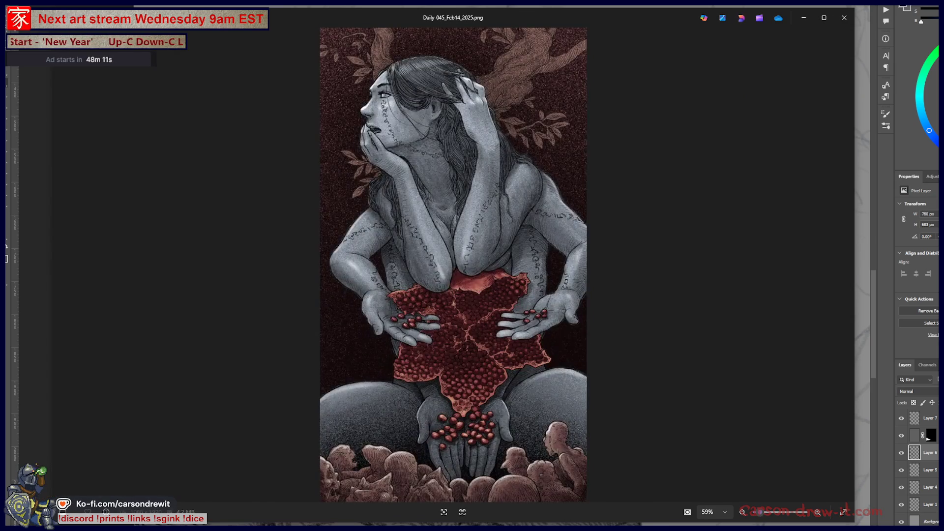
key("Right")
key("Right")
key("Right")
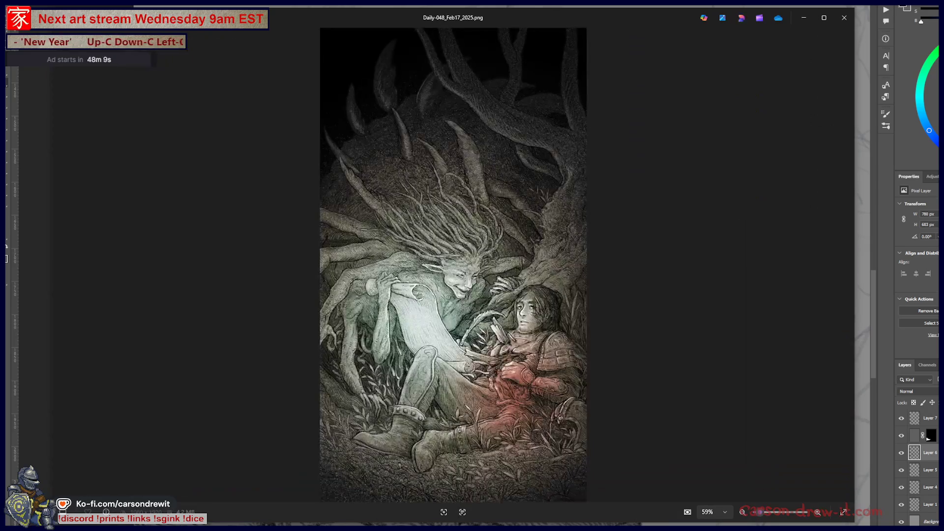
key("Right")
key("Right")
key("Right")
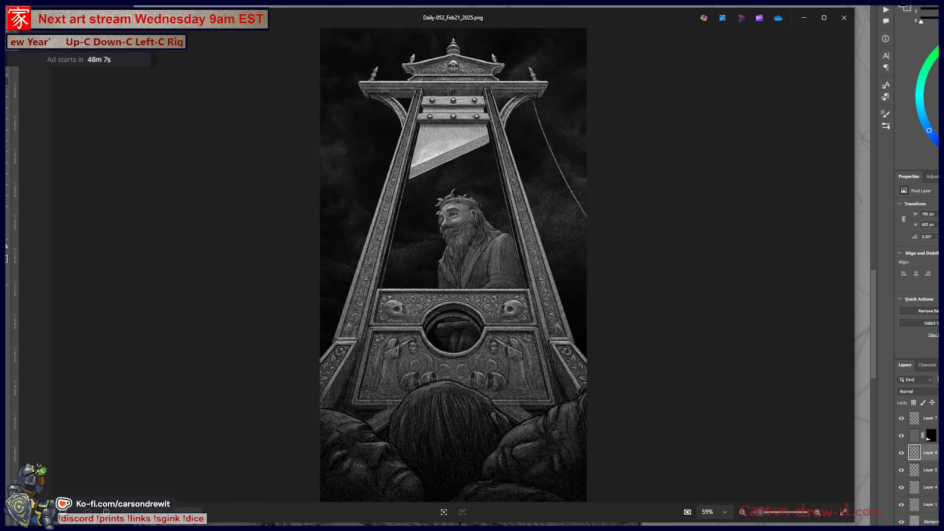
key("Right")
key("Right")
key("Right")
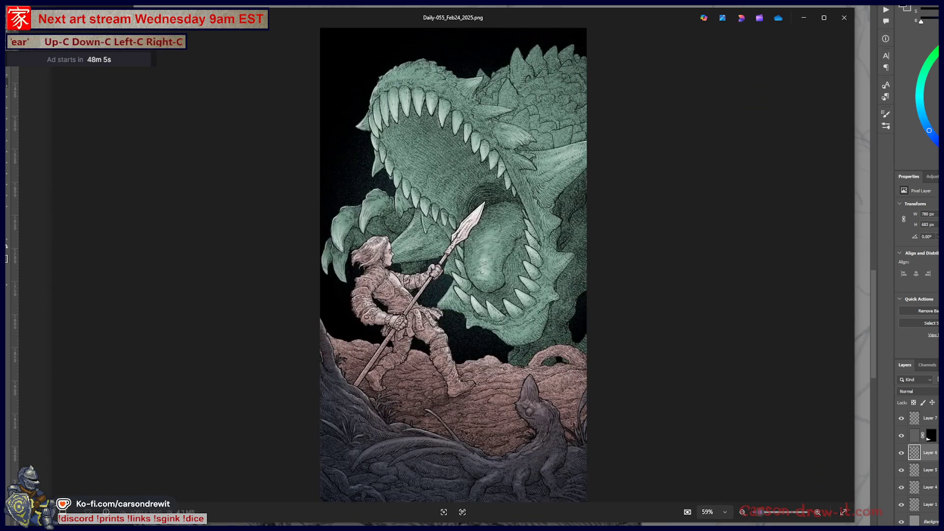
key("Right")
key("Right")
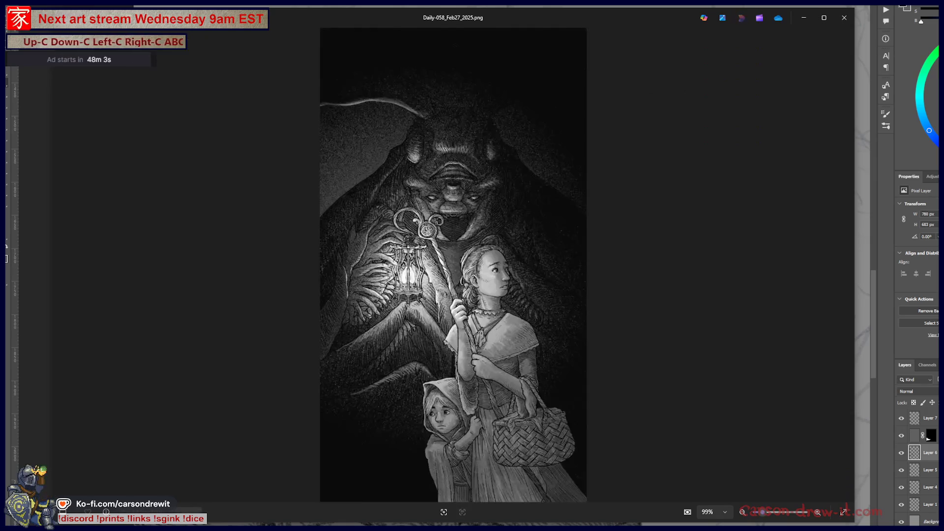
key("Right")
key("Right")
key("Right")
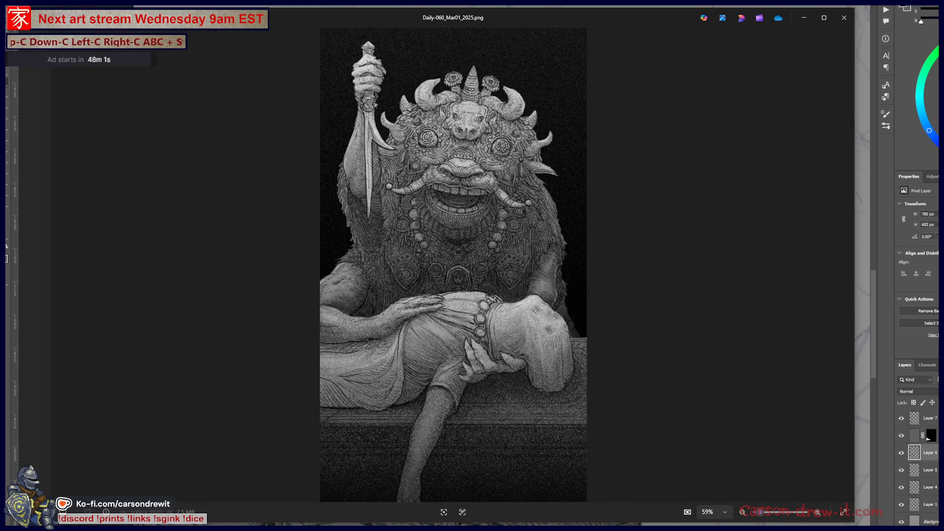
key("Right")
key("Right")
key("Right")
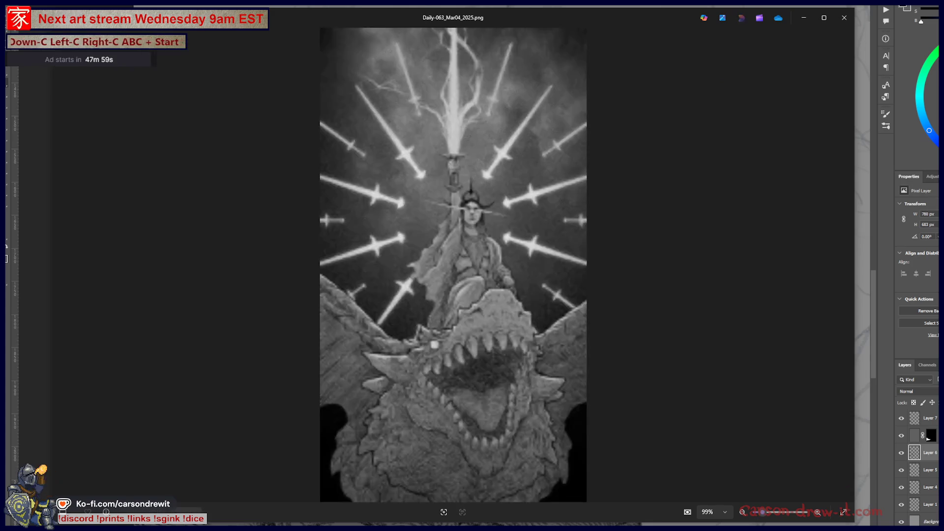
key("Right")
key("Right")
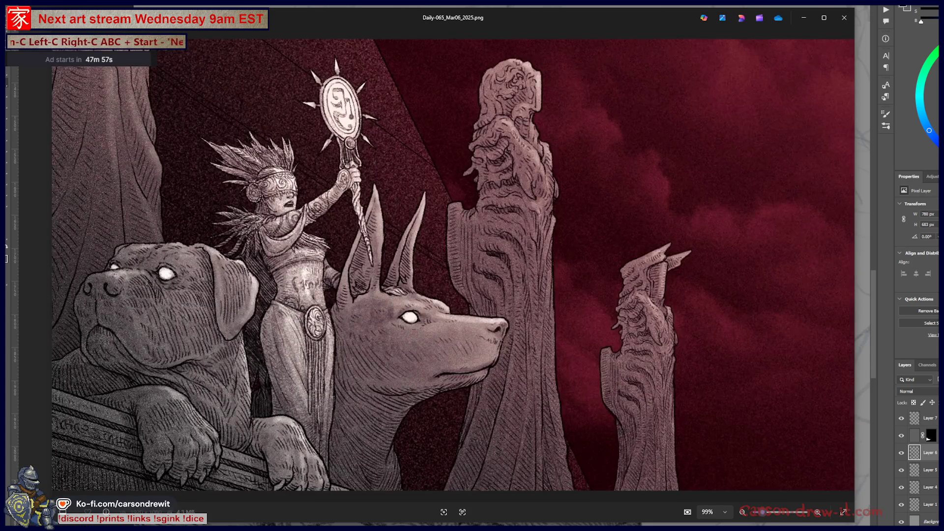
key("Right")
key("Right")
key("Right")
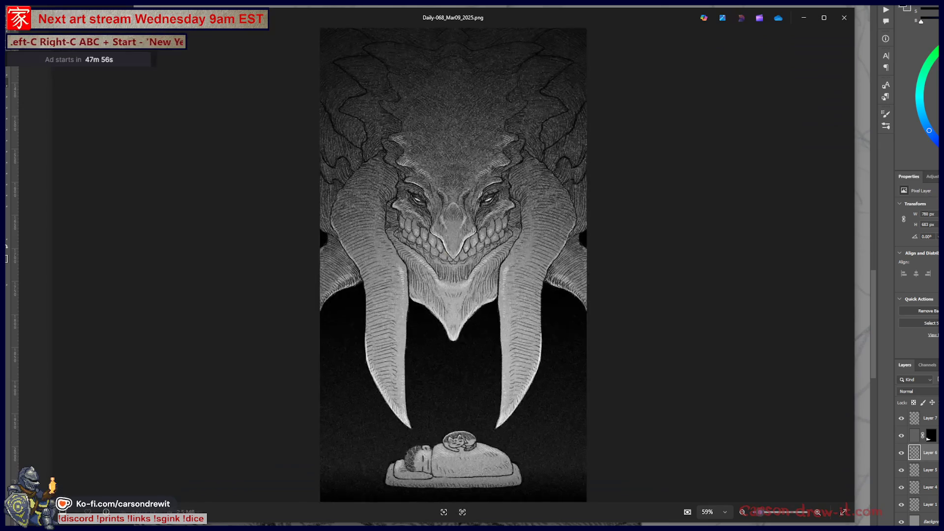
- Continue from Mar11 to Daily-091_Apr9_2025.png, then close the viewer
key("Right")
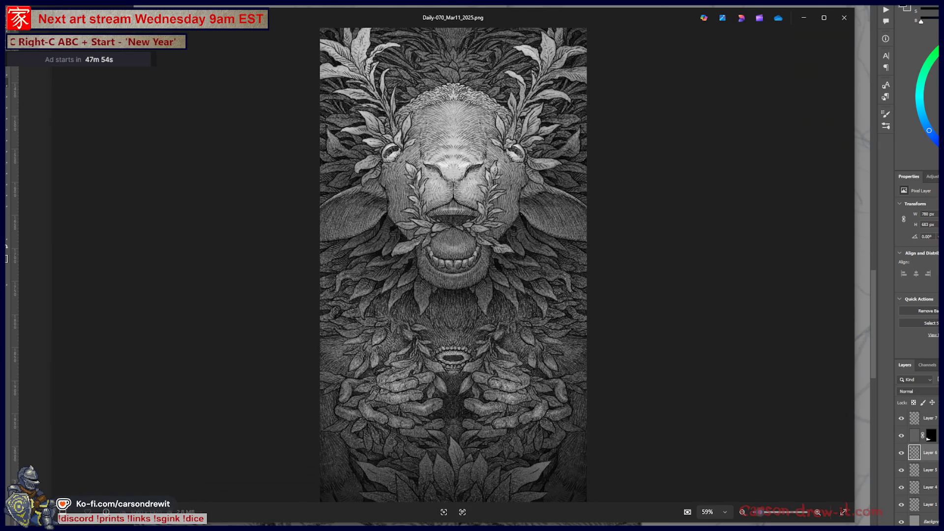
key("Right")
key("Right")
key("Right")
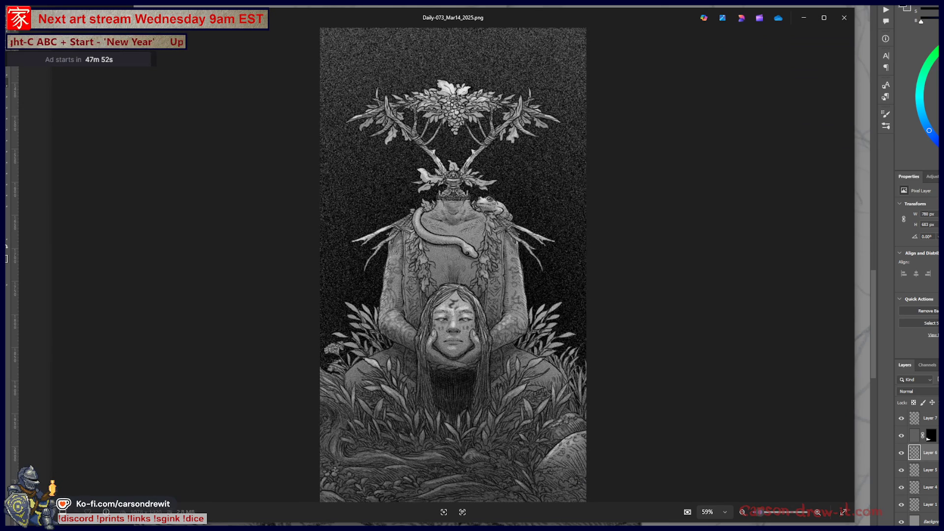
key("Right")
key("Right")
key("Right")
key("Right")
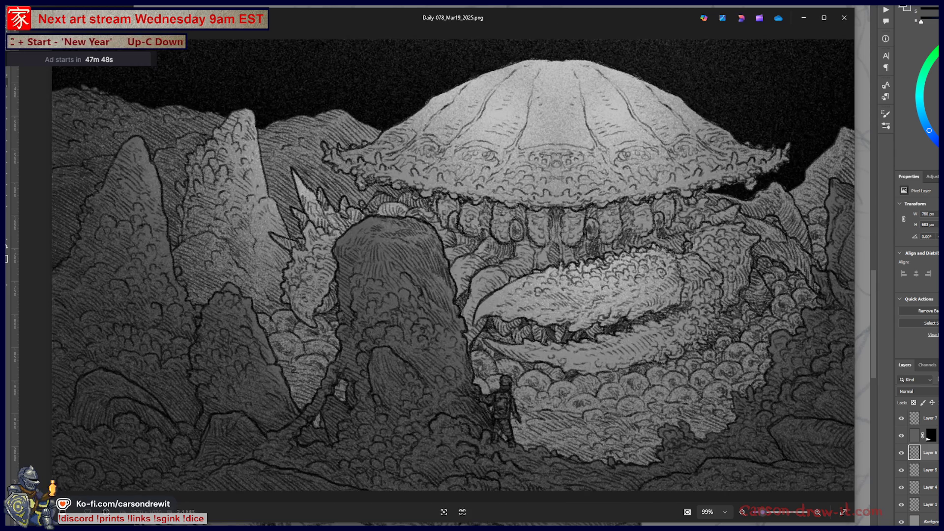
key("Right")
key("Right")
key("Right")
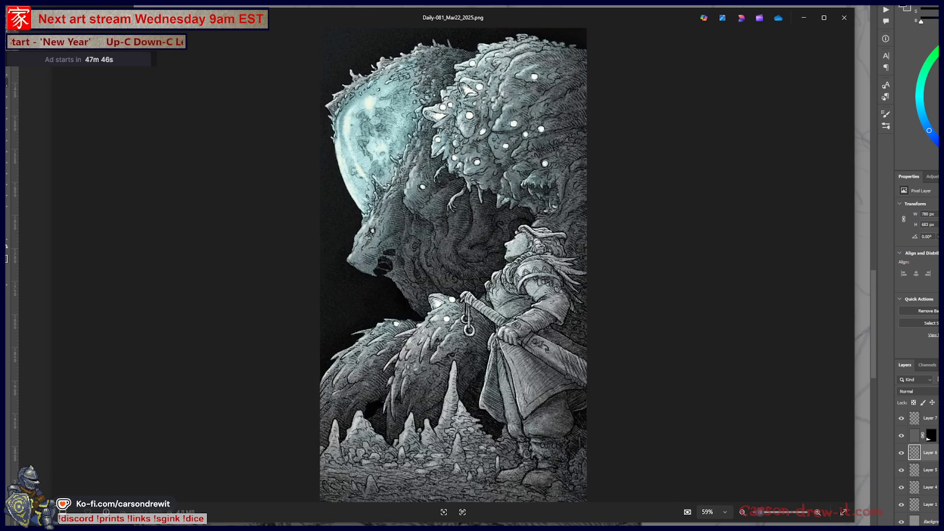
key("Right")
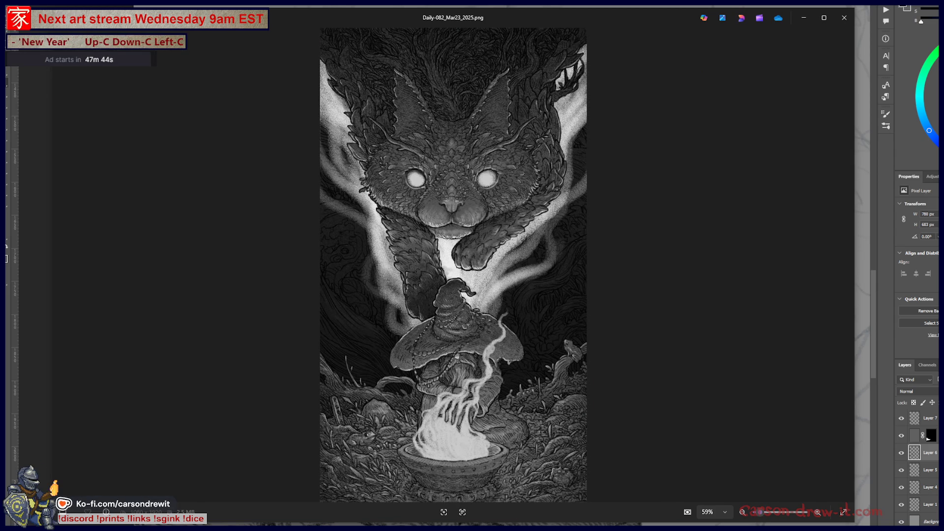
key("Right")
key("Right")
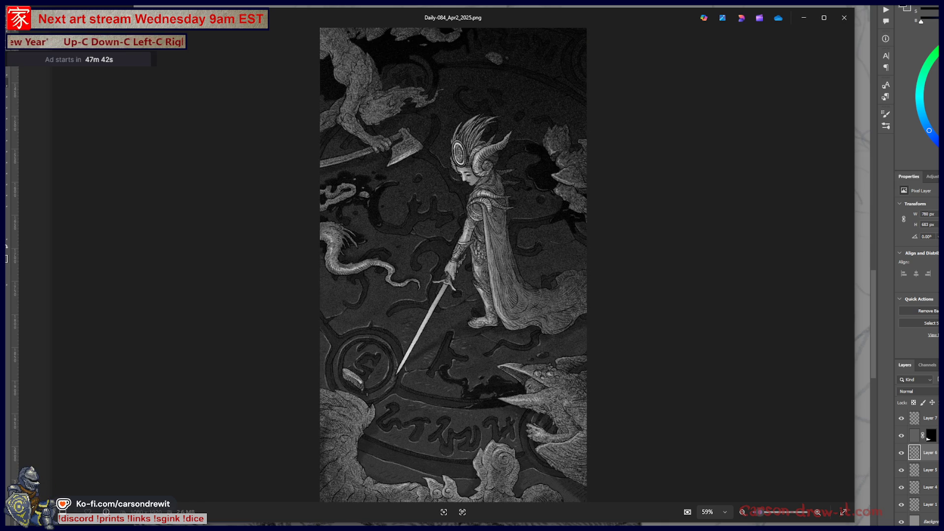
key("Right")
key("Right")
key("Right")
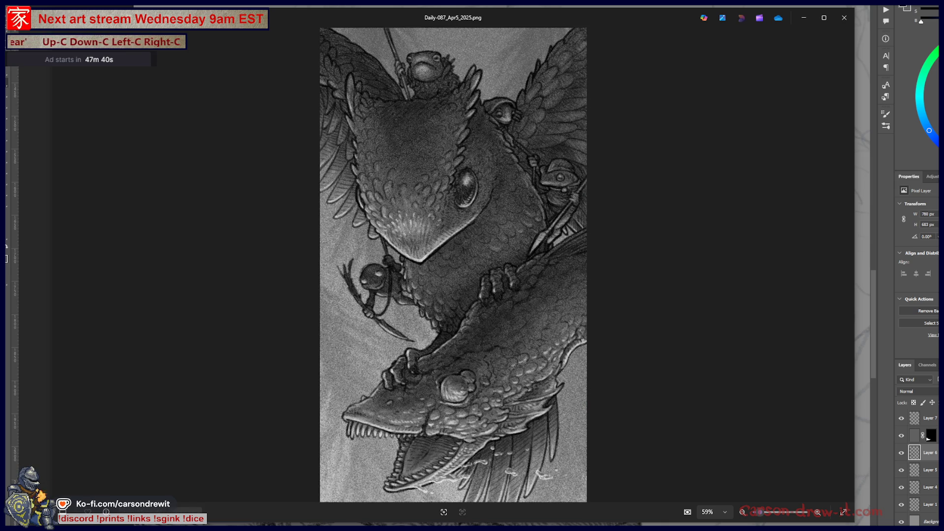
key("Right")
key("Right")
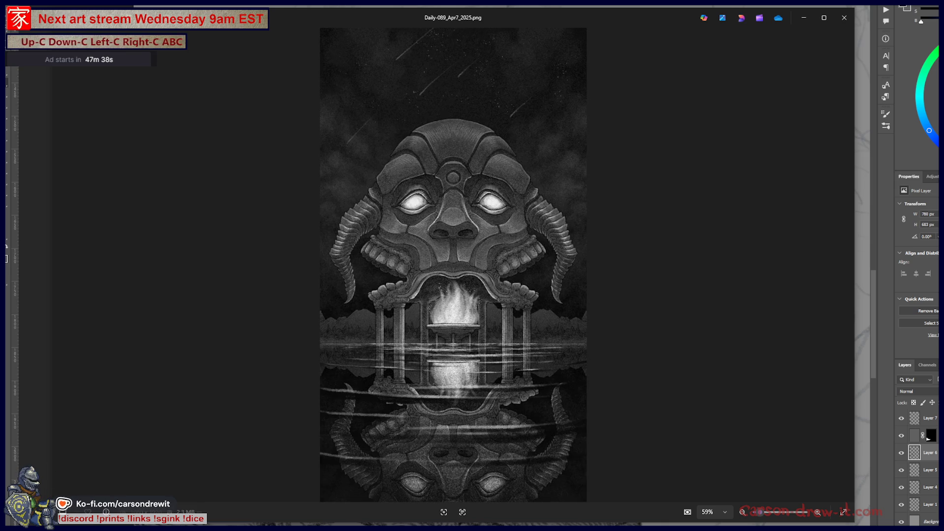
key("Right")
key("Right")
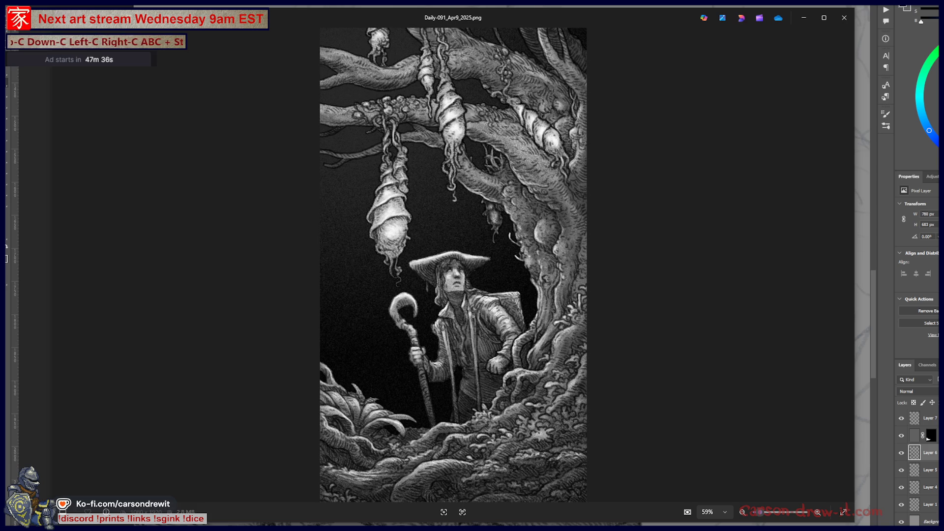
left_click(845, 17)
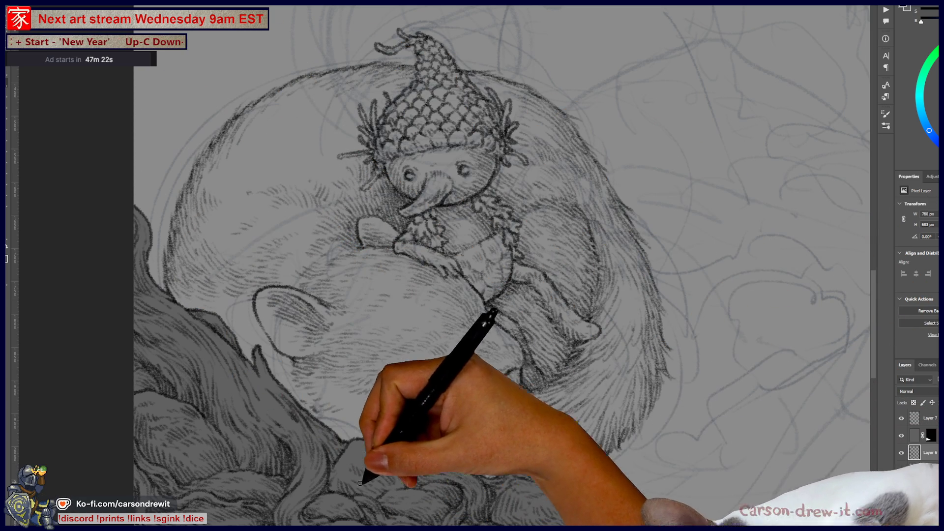
- Ink the sleeping mouse's face details, then recenter and zoom out to see the mouse and rocks
left_click_drag(570, 481, 600, 453)
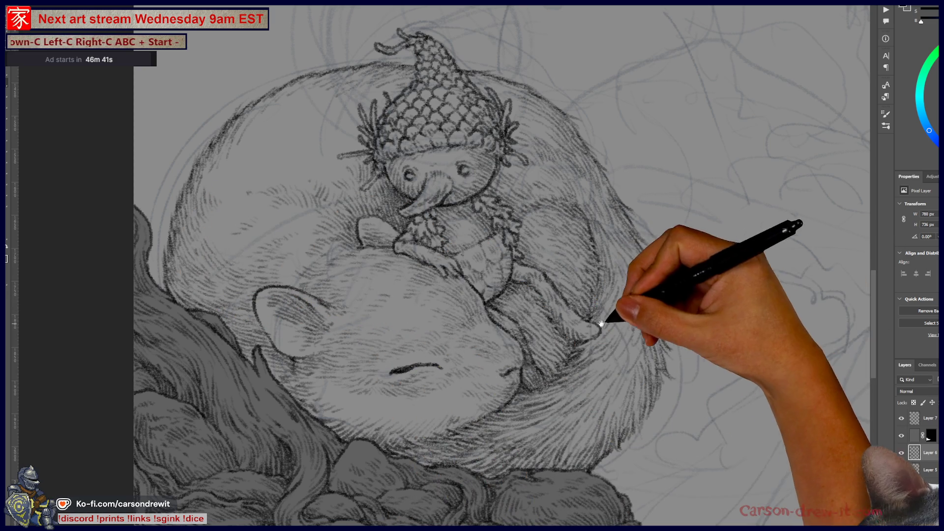
left_click_drag(612, 317, 572, 365)
mouse_move(533, 295)
left_mouse_down()
mouse_move(399, 345)
mouse_move(386, 391)
mouse_move(468, 401)
mouse_move(433, 363)
left_mouse_up()
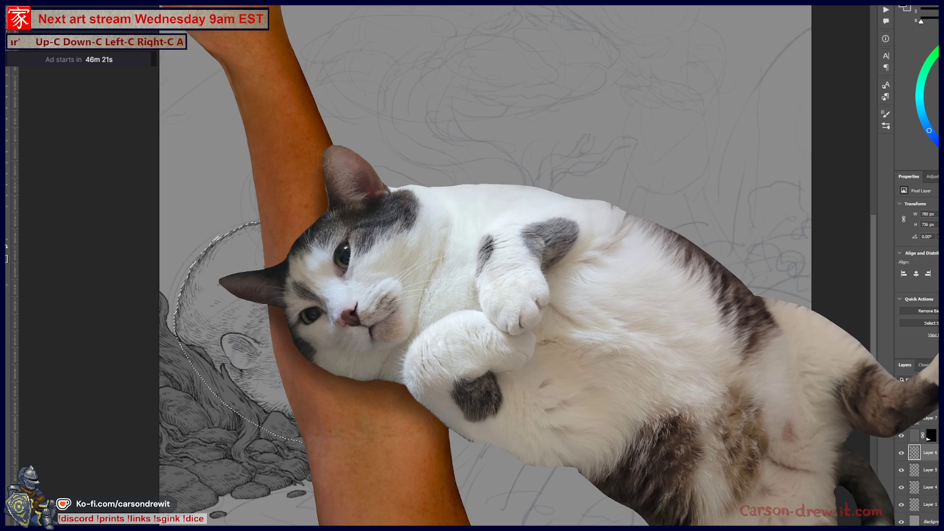
- Contract the selection around the mouse by 2 pixels
key("alt+i")
key("g")
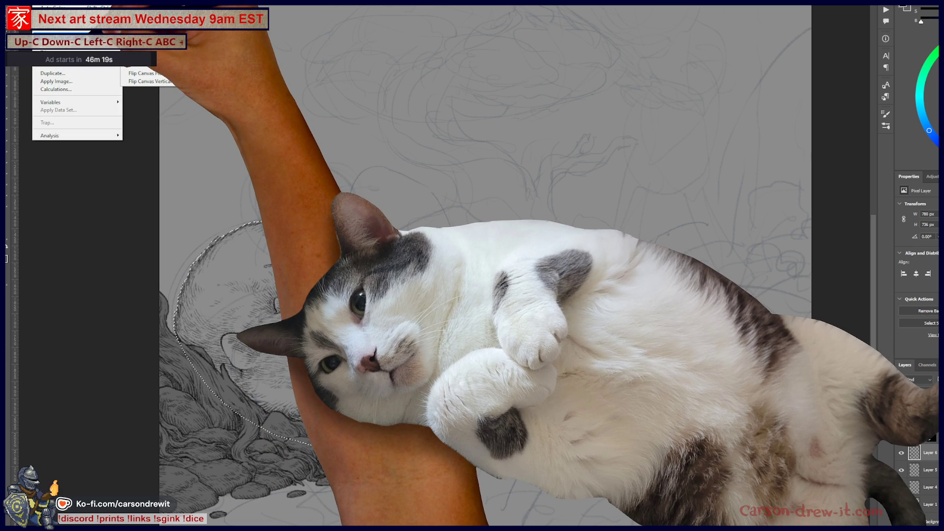
key("alt+s")
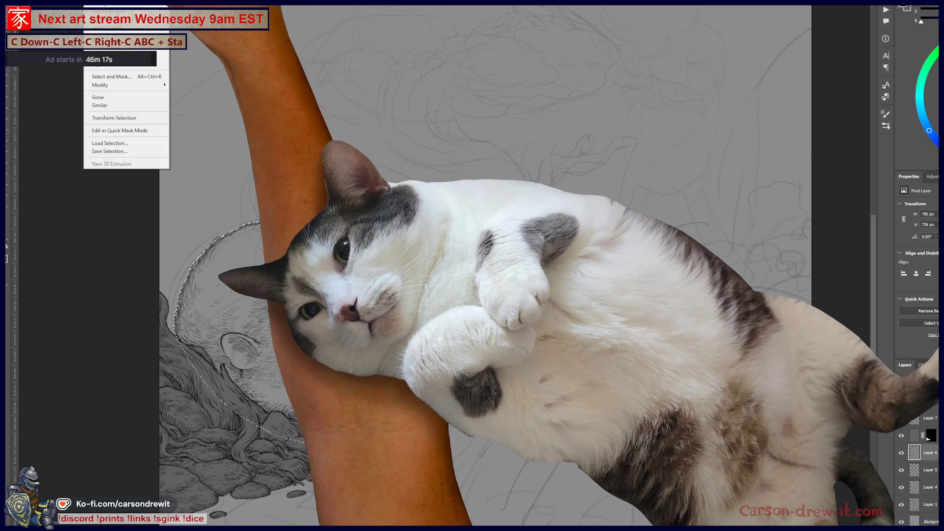
mouse_move(119, 87)
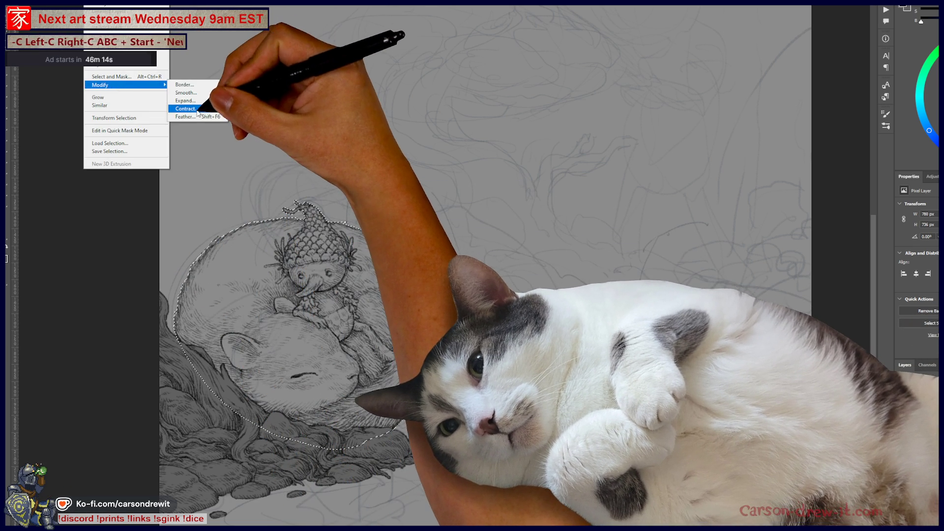
left_click(184, 108)
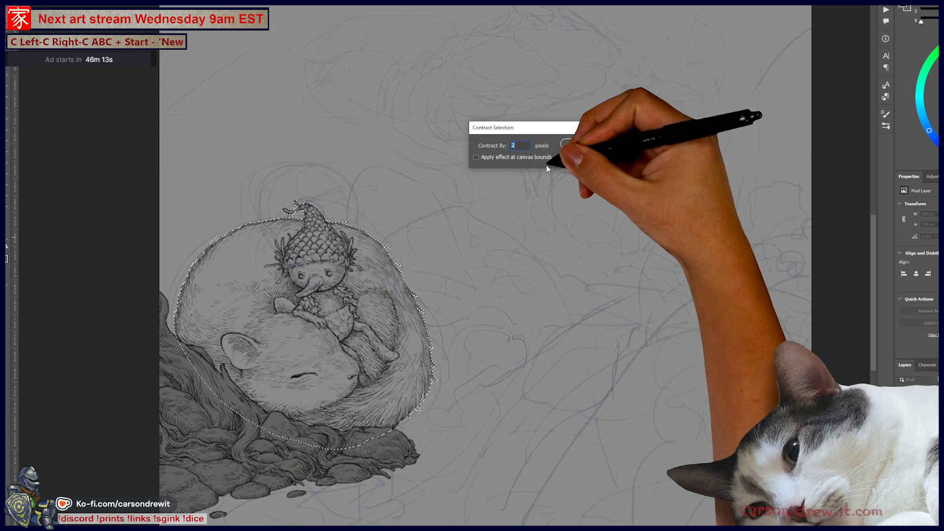
left_click(566, 145)
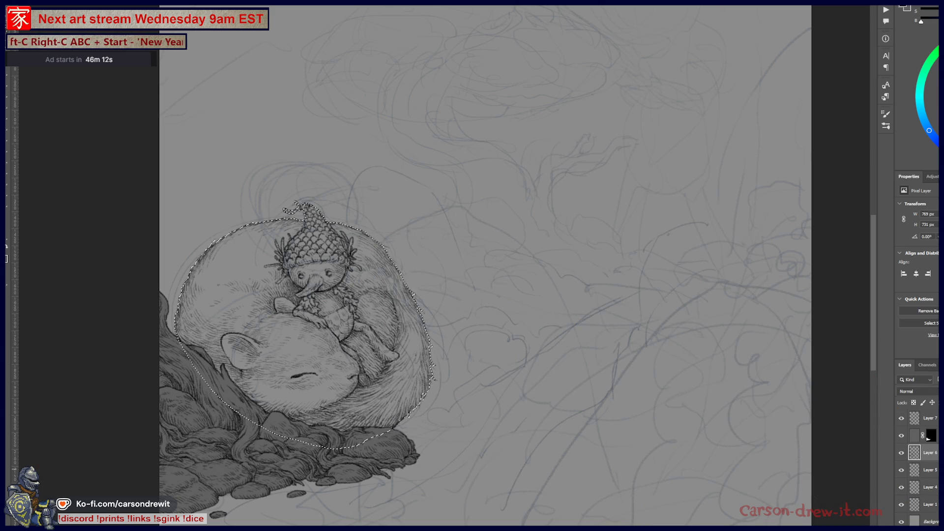
- Mask Layer 5 with the selection, fill it grey, and adjust its Lightness via Hue/Saturation
left_click(927, 469)
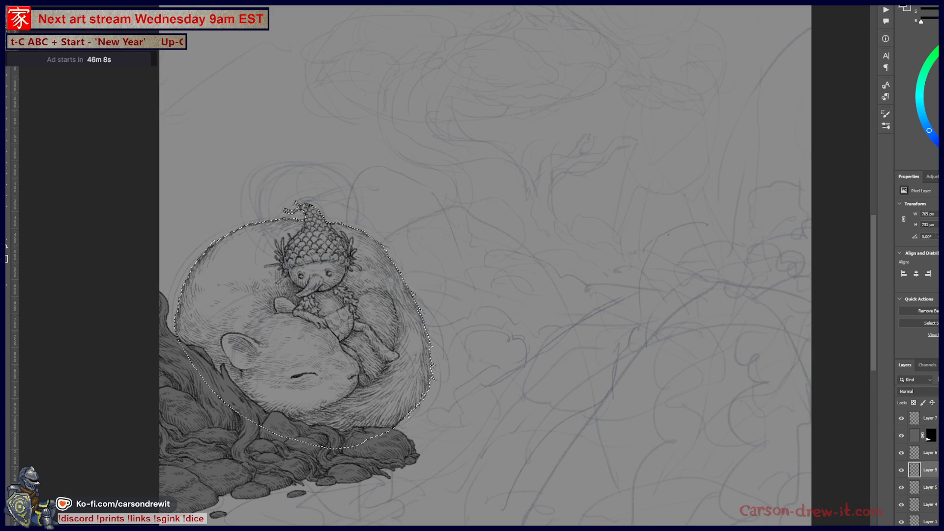
left_click(847, 518)
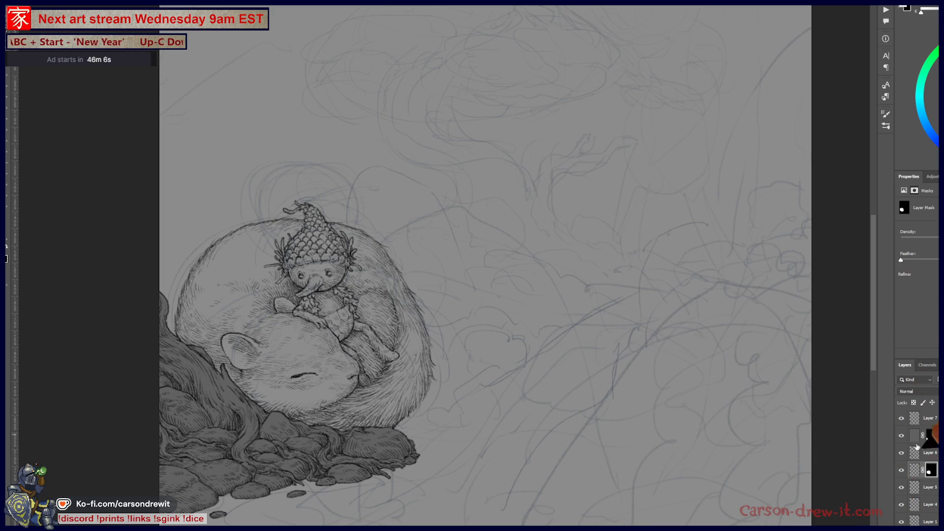
left_click(915, 470)
key("alt+BackSpace")
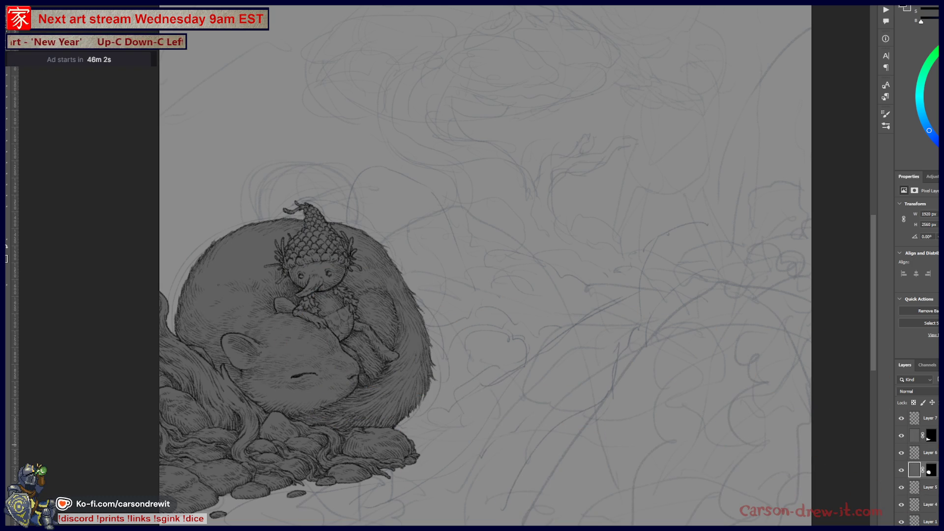
key("ctrl+u")
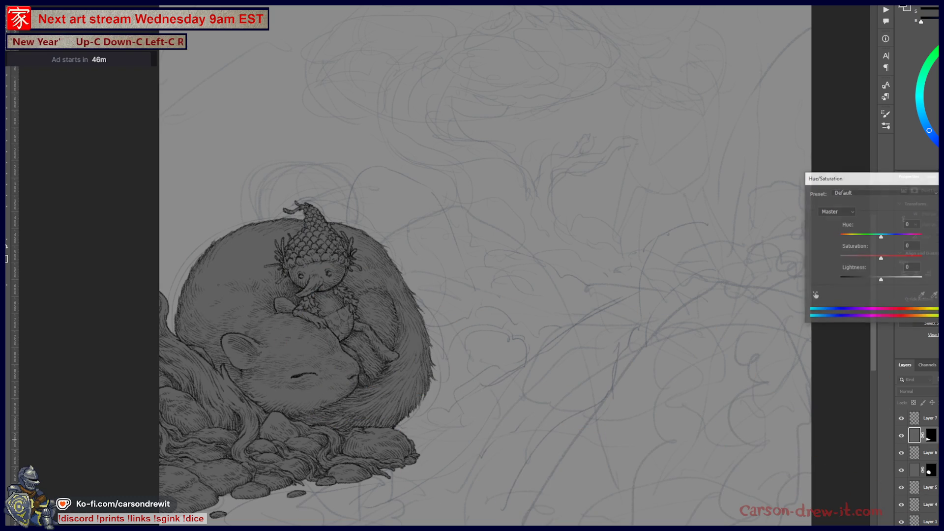
mouse_move(870, 278)
left_mouse_down()
mouse_move(865, 285)
mouse_move(886, 288)
left_mouse_up()
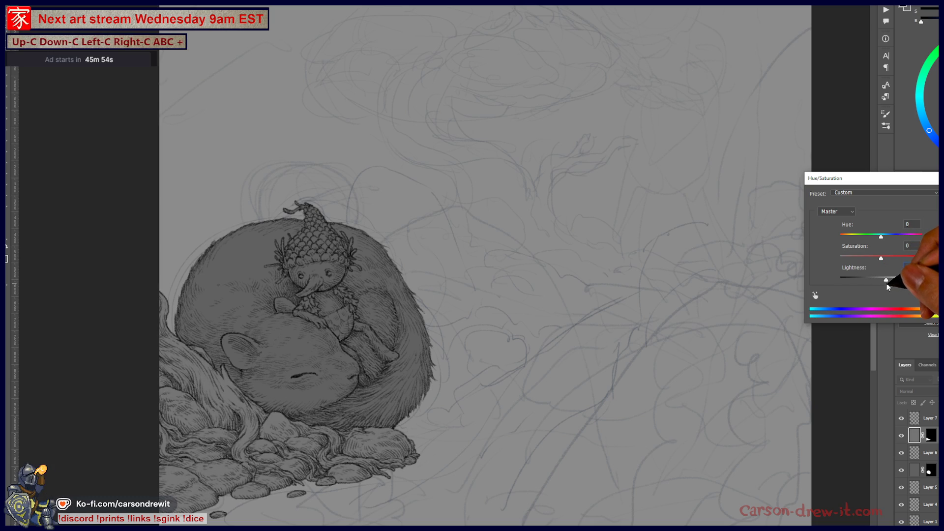
key("Return")
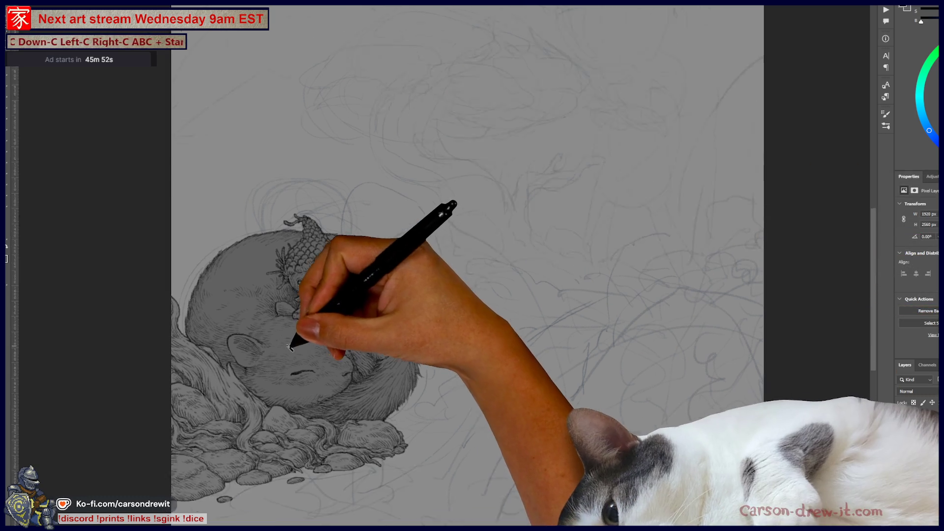
- Bring the area right of the mouse into view, switch to Layer 5, and zoom in
scroll(297, 358, "down", 2)
scroll(305, 368, "up", 4)
mouse_move(305, 369)
left_mouse_down()
mouse_move(442, 345)
mouse_move(490, 365)
mouse_move(532, 295)
mouse_move(637, 331)
mouse_move(587, 334)
mouse_move(569, 385)
left_mouse_up()
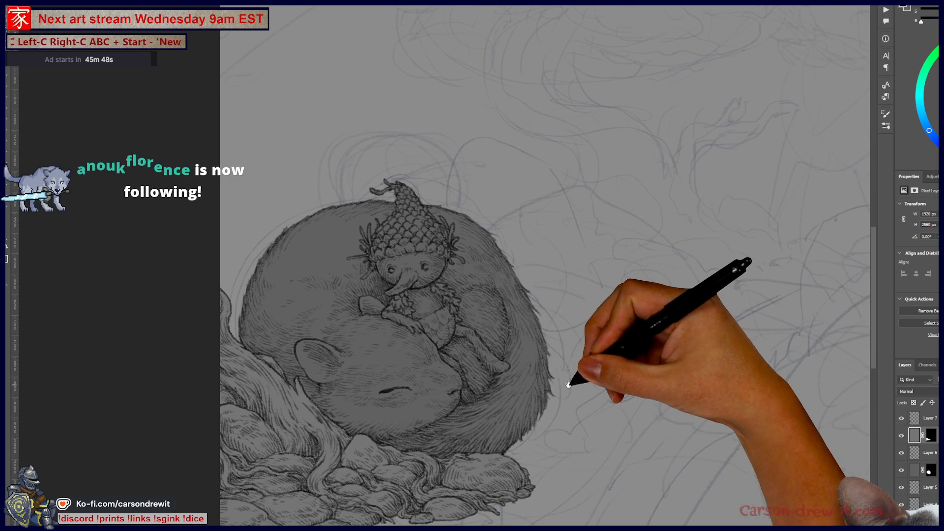
mouse_move(585, 331)
left_mouse_down()
mouse_move(428, 312)
mouse_move(253, 344)
left_mouse_up()
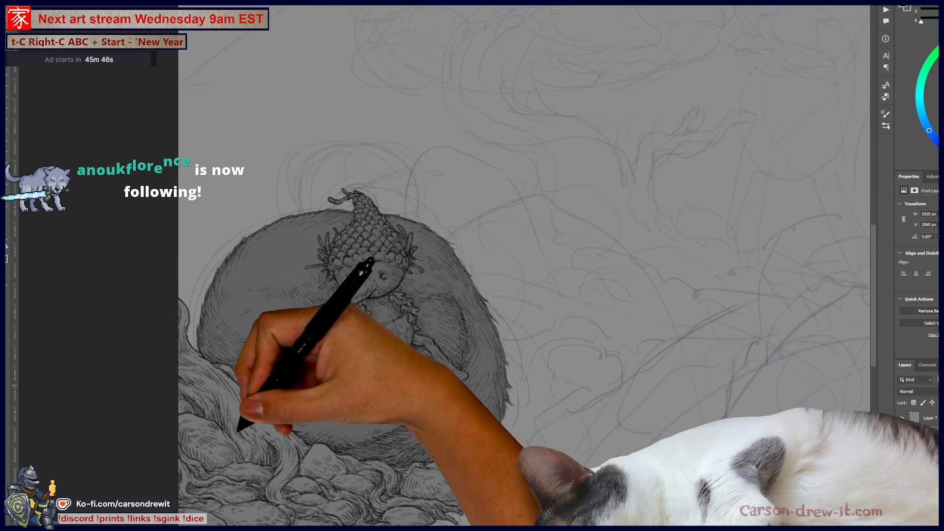
mouse_move(620, 354)
left_mouse_down()
mouse_move(514, 358)
mouse_move(474, 226)
mouse_move(489, 270)
mouse_move(486, 311)
left_mouse_up()
scroll(508, 360, "down", 2)
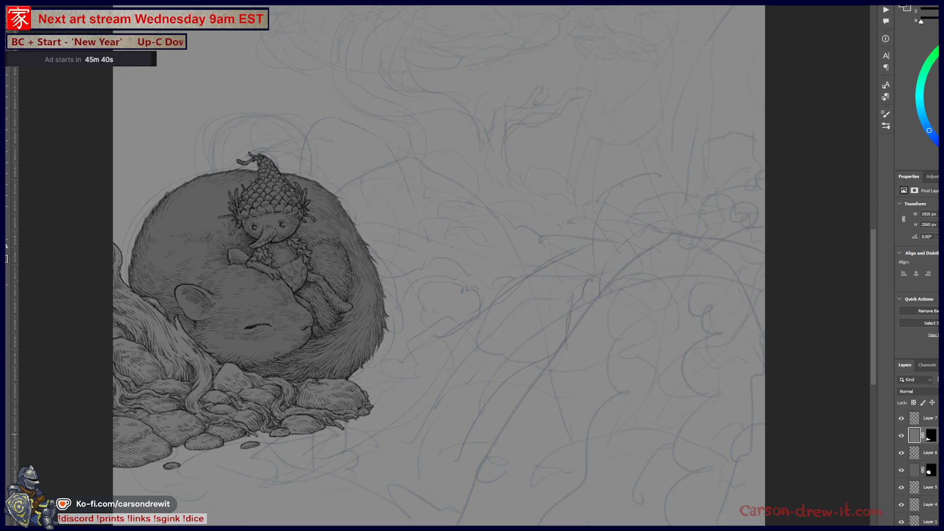
left_click(915, 487)
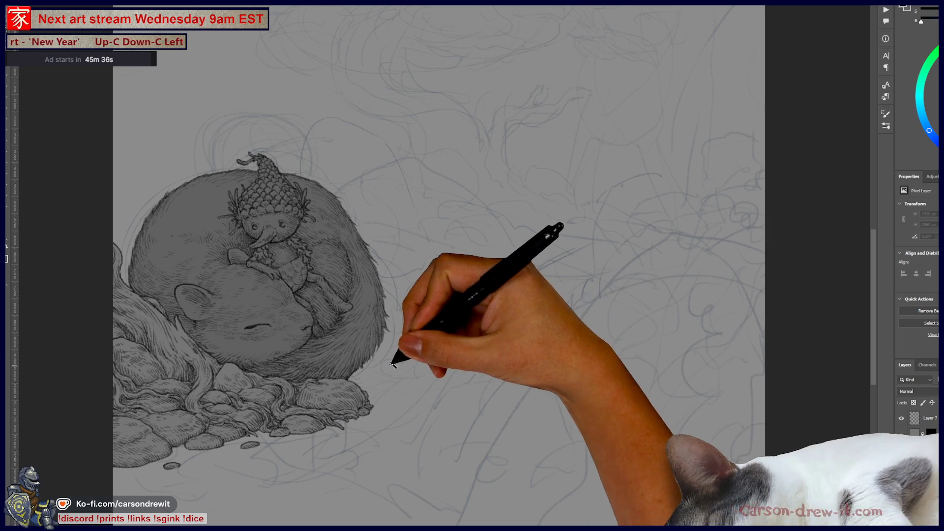
key("ctrl+equal")
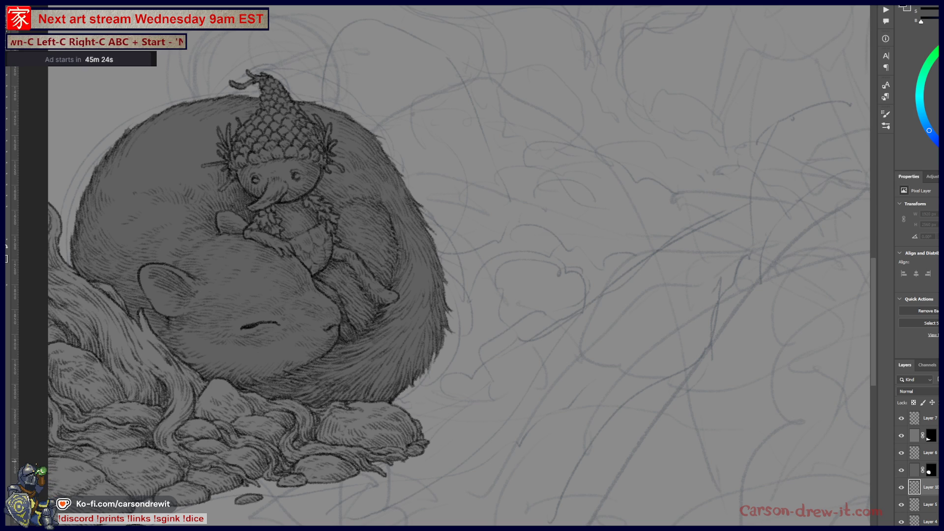
scroll(468, 440, "up", 1)
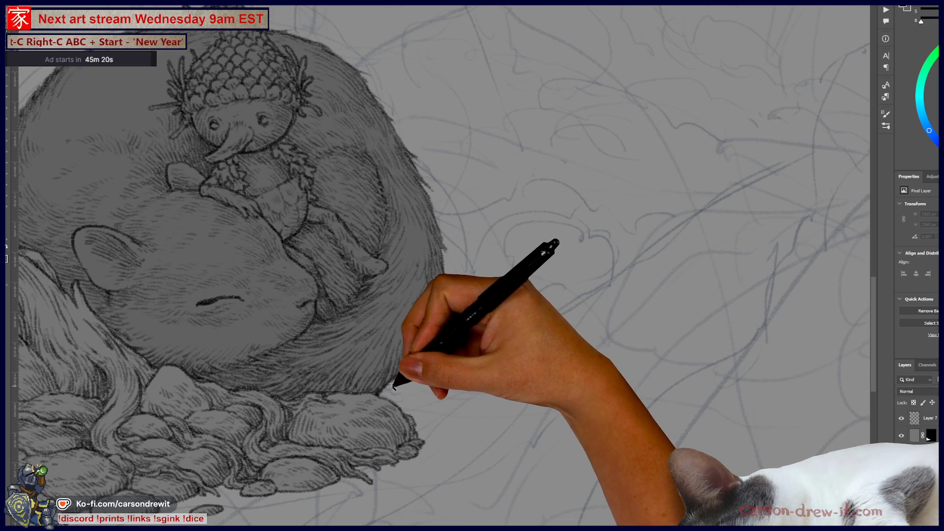
- Draw five short strokes along the tail's fur edge just above the rocks
mouse_move(398, 379)
left_mouse_down()
mouse_move(412, 378)
mouse_move(387, 398)
mouse_move(418, 387)
mouse_move(397, 381)
mouse_move(410, 388)
mouse_move(392, 392)
mouse_move(419, 401)
mouse_move(417, 434)
mouse_move(436, 405)
mouse_move(419, 421)
mouse_move(431, 423)
left_mouse_up()
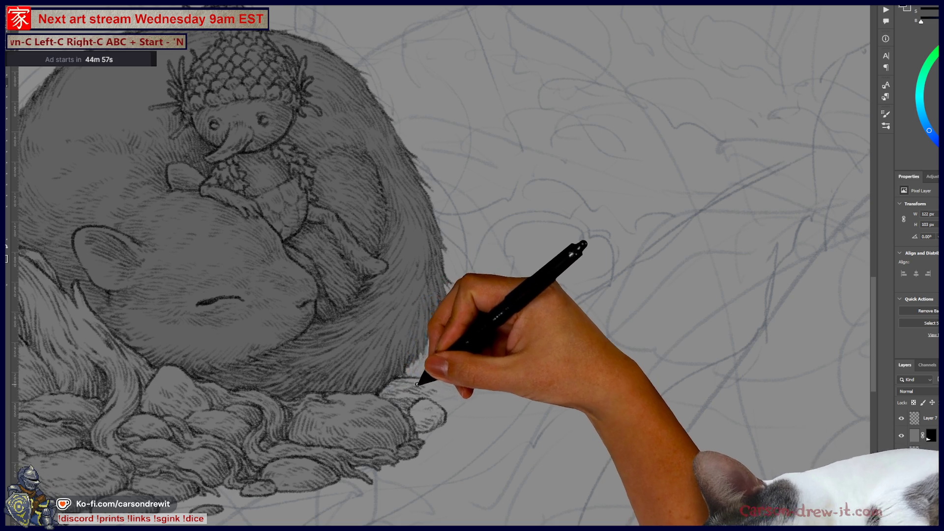
left_click_drag(419, 378, 453, 373)
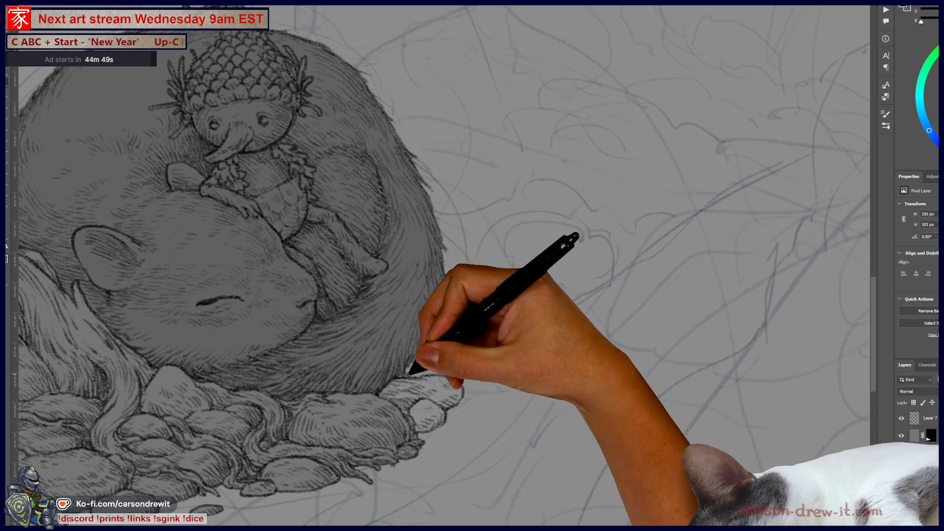
left_click_drag(410, 363, 431, 354)
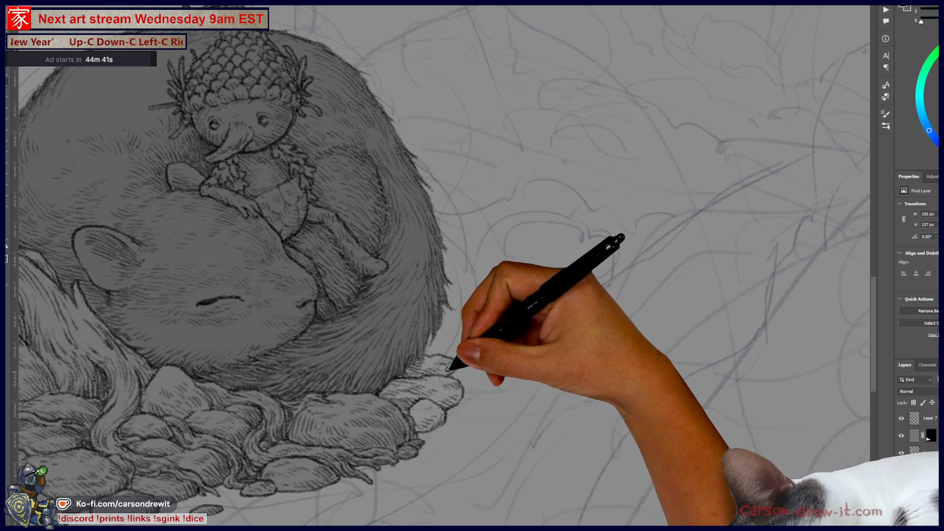
left_click_drag(459, 359, 468, 365)
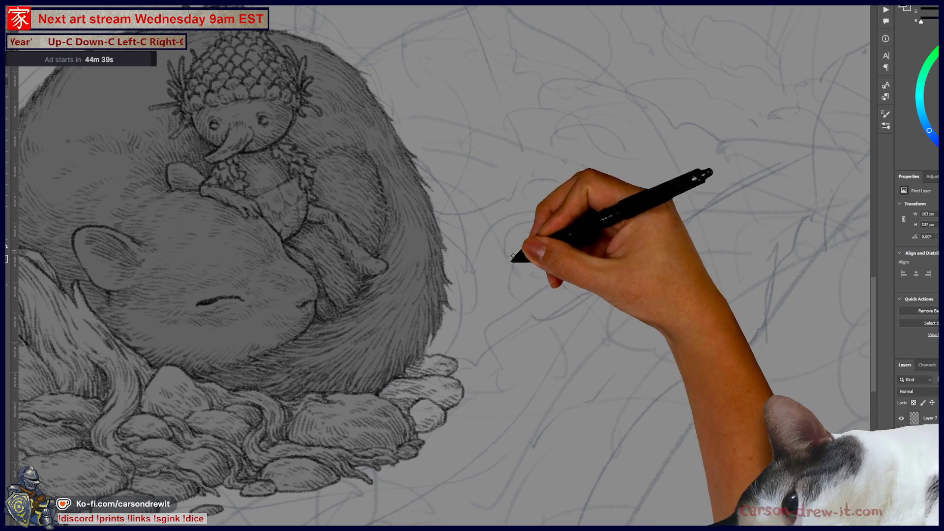
scroll(488, 359, "right", 2)
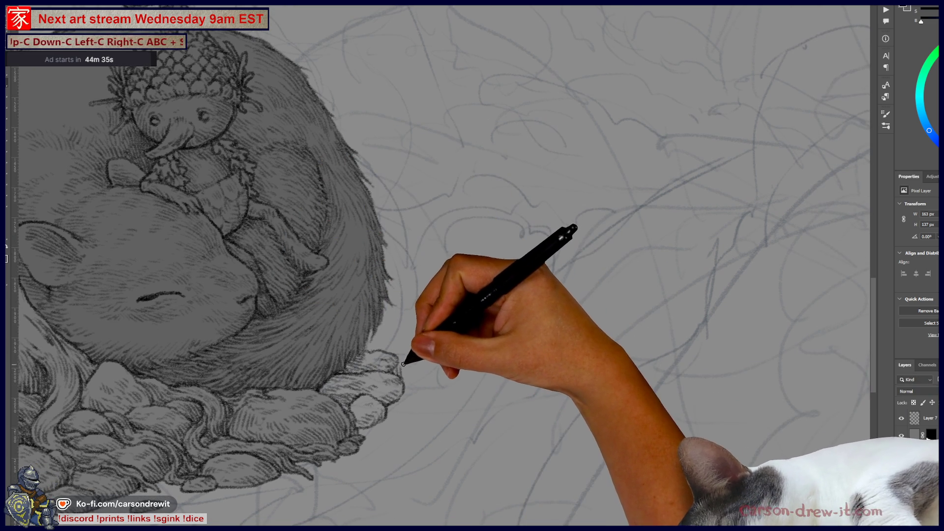
mouse_move(405, 341)
left_mouse_down()
mouse_move(376, 334)
mouse_move(371, 350)
mouse_move(388, 314)
mouse_move(413, 331)
mouse_move(391, 347)
mouse_move(579, 331)
left_mouse_up()
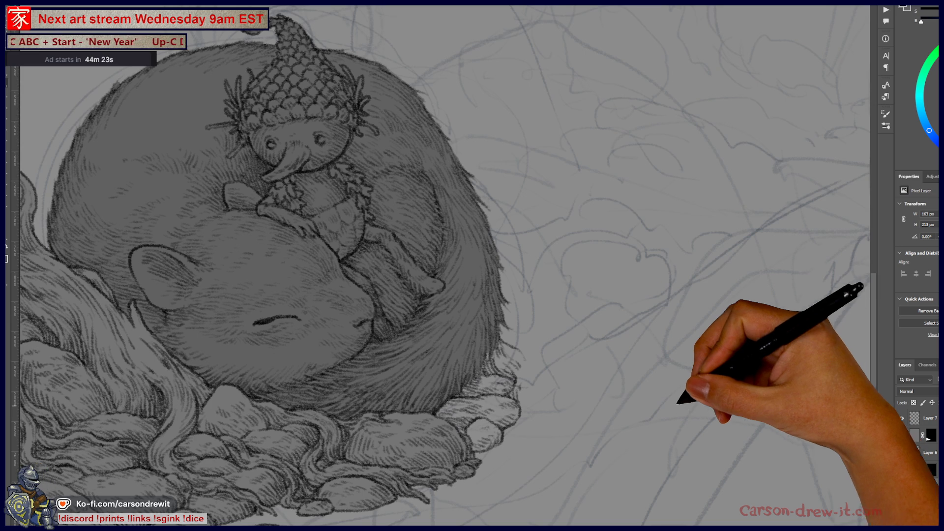
- Sketch several scribbled fur strands along the mouse's right edge, adding a small one higher up
mouse_move(461, 307)
left_mouse_down()
mouse_move(517, 340)
mouse_move(445, 359)
left_mouse_up()
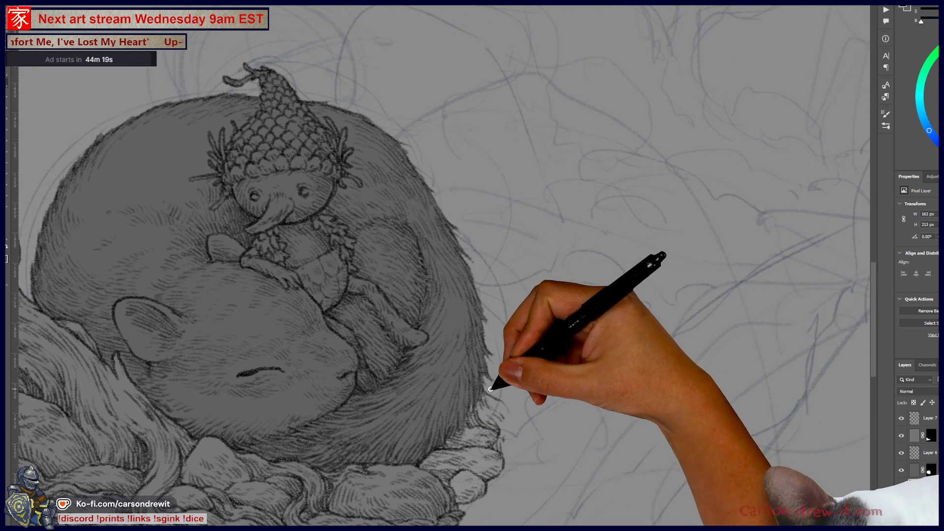
left_click_drag(508, 392, 506, 359)
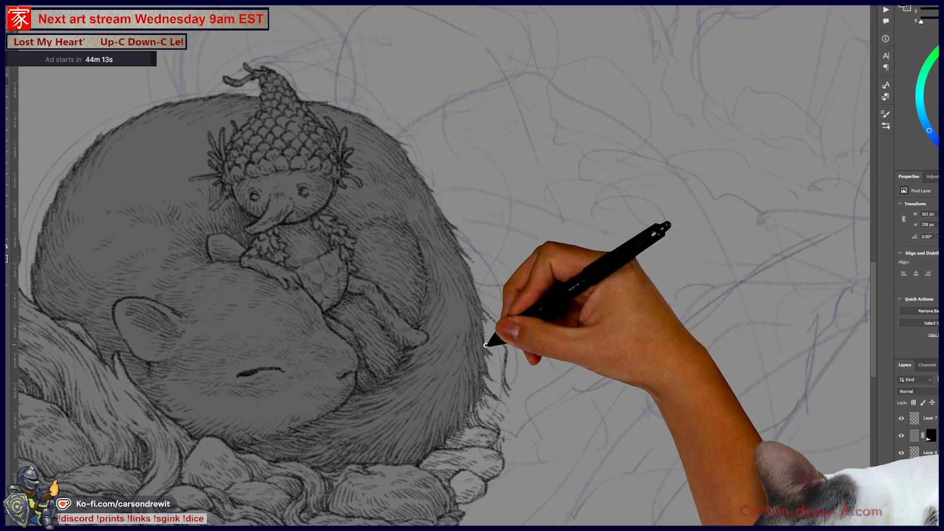
left_click_drag(493, 337, 481, 310)
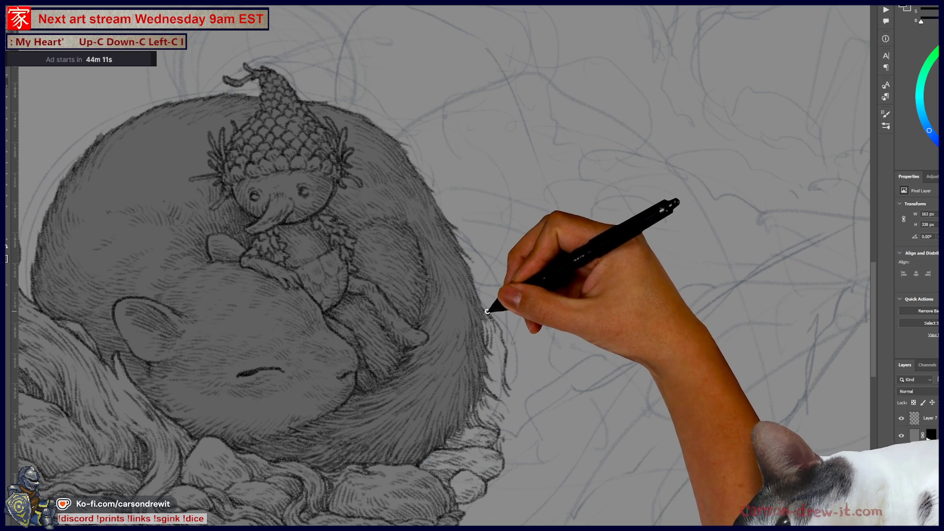
mouse_move(474, 213)
left_mouse_down()
mouse_move(468, 237)
mouse_move(481, 253)
mouse_move(479, 278)
left_mouse_up()
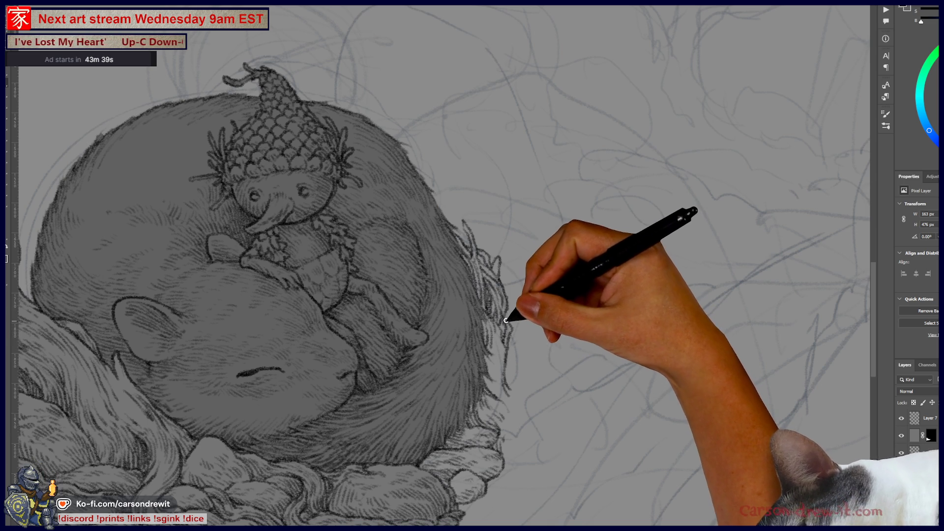
left_click_drag(506, 320, 512, 302)
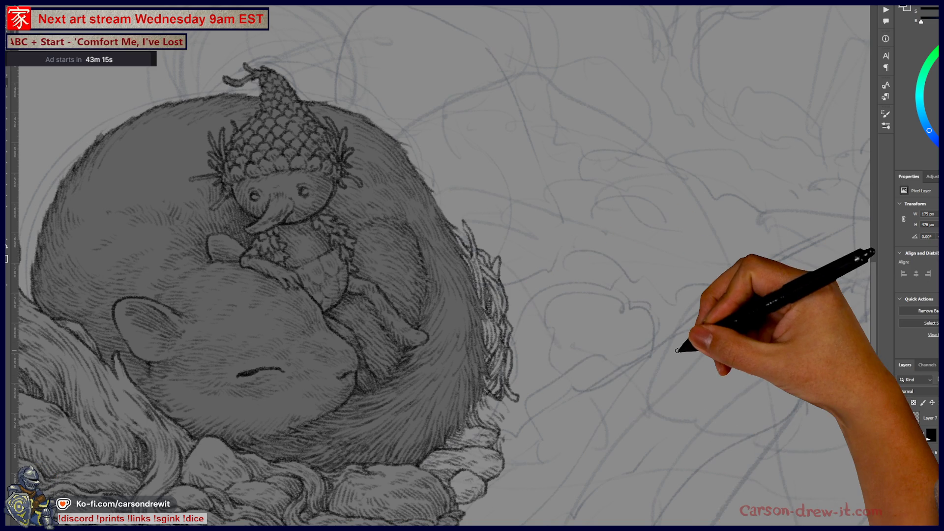
- Add a short fur stroke, an upward strand and tiny strand marks higher up the right edge
mouse_move(494, 334)
left_mouse_down()
mouse_move(516, 373)
mouse_move(533, 337)
left_mouse_up()
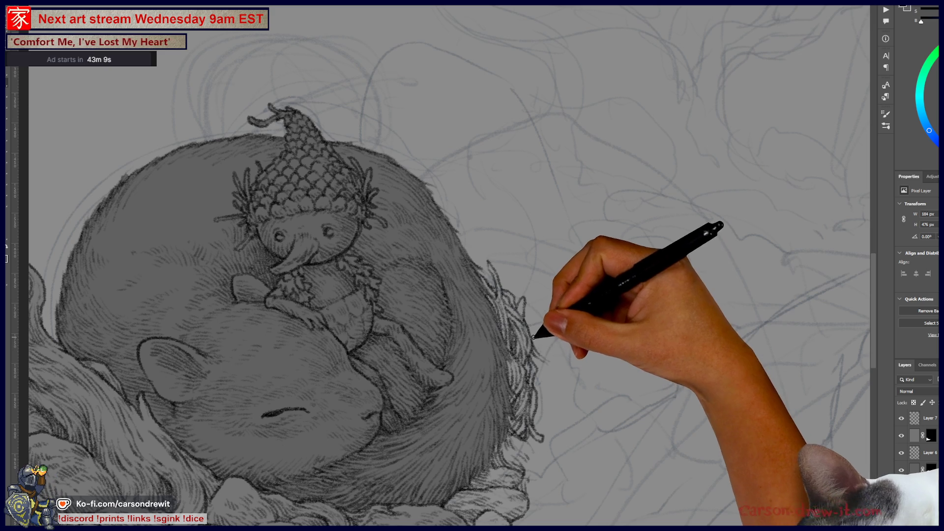
left_click_drag(548, 317, 549, 337)
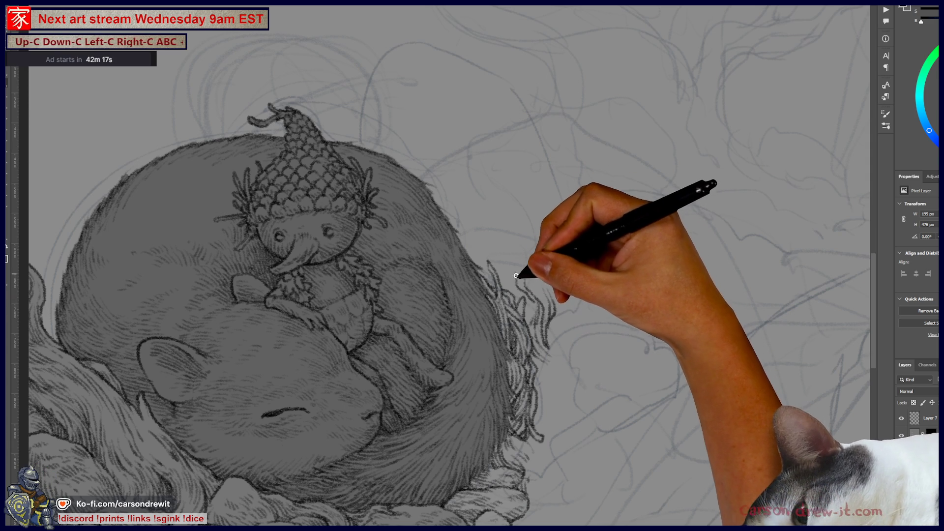
left_click_drag(518, 274, 510, 249)
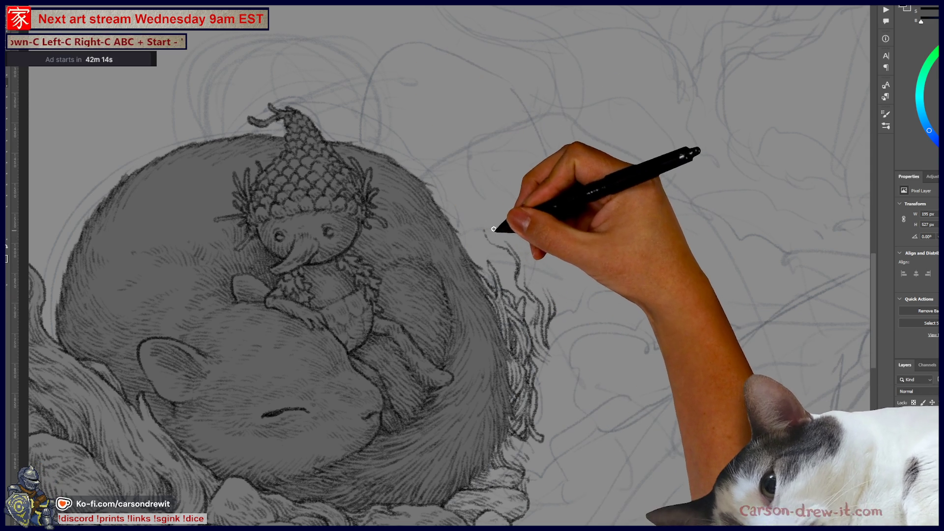
mouse_move(484, 231)
left_mouse_down()
mouse_move(481, 245)
mouse_move(489, 228)
mouse_move(515, 274)
mouse_move(581, 337)
mouse_move(544, 316)
mouse_move(573, 329)
mouse_move(544, 330)
mouse_move(565, 327)
mouse_move(595, 363)
mouse_move(589, 369)
mouse_move(605, 343)
left_mouse_up()
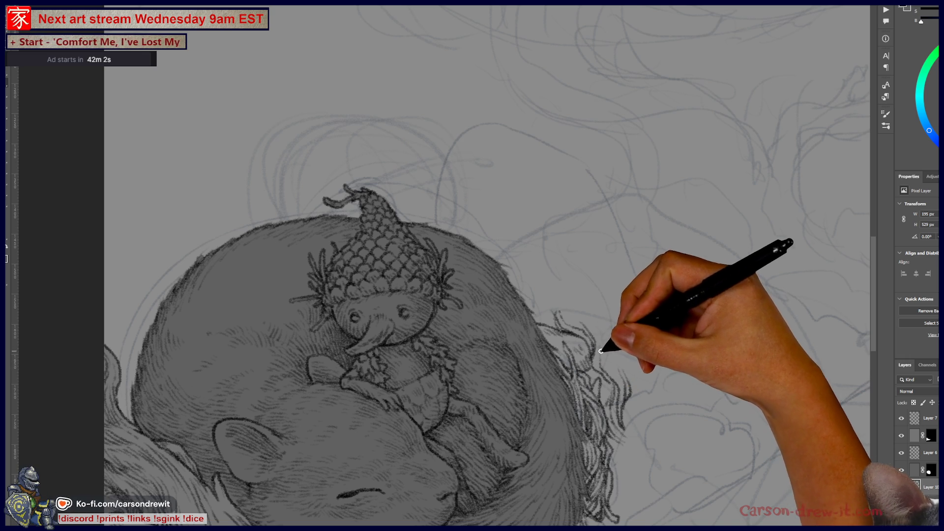
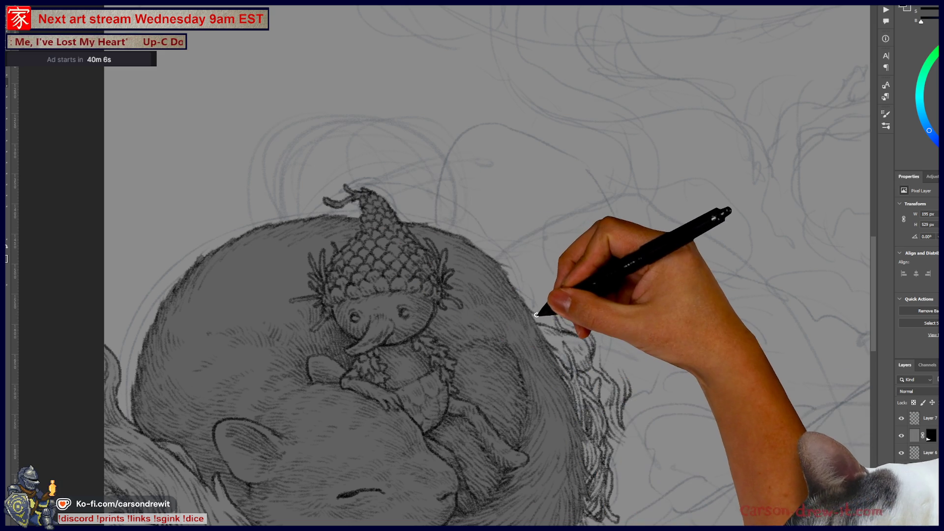
- Hatch fur along the mouse's back, undoing and redrawing the curved line beside it
mouse_move(542, 324)
left_mouse_down()
mouse_move(537, 312)
mouse_move(552, 317)
mouse_move(552, 306)
mouse_move(538, 285)
mouse_move(544, 268)
mouse_move(537, 274)
mouse_move(527, 257)
mouse_move(544, 268)
mouse_move(527, 217)
mouse_move(472, 200)
left_mouse_up()
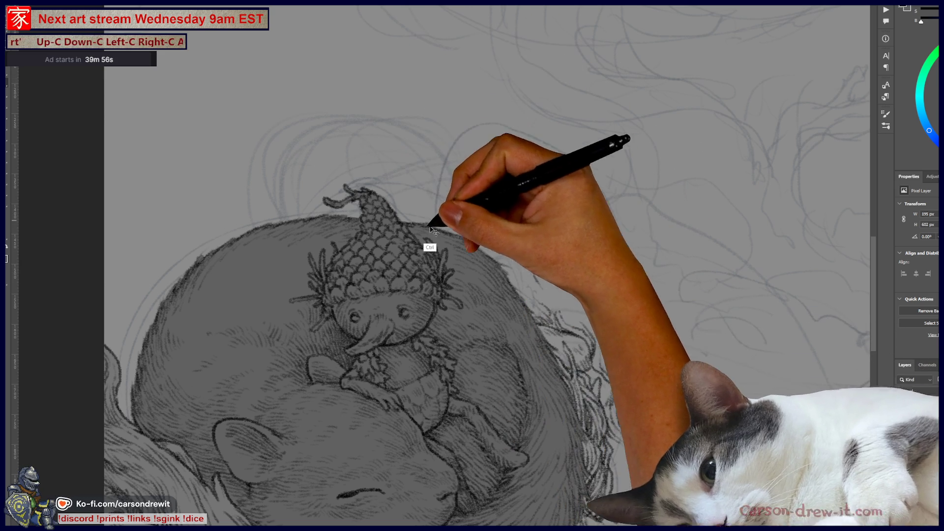
key("ctrl+z")
key("ctrl+z")
mouse_move(459, 226)
left_mouse_down()
mouse_move(502, 222)
mouse_move(533, 244)
mouse_move(543, 312)
mouse_move(523, 285)
mouse_move(523, 294)
left_mouse_up()
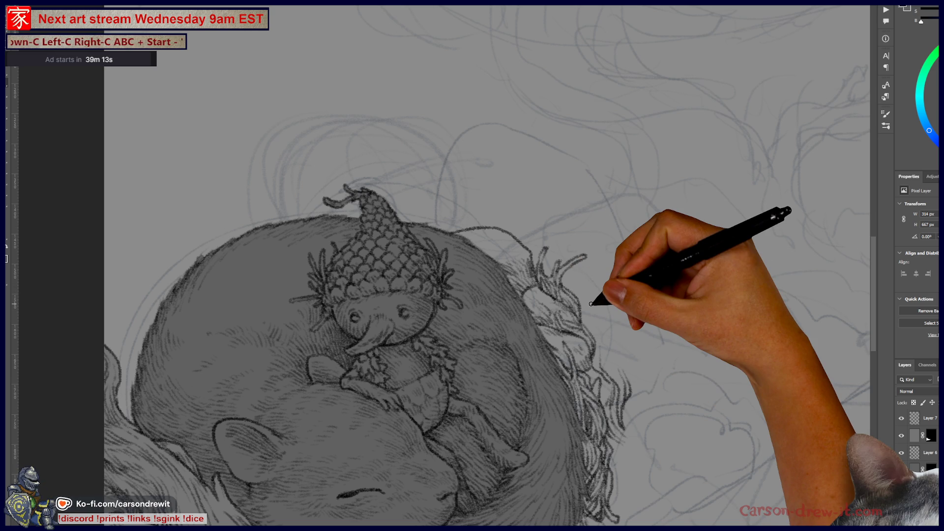
- Add short hatch strokes at the fur's top and draw along its right edge
left_click_drag(421, 253, 445, 270)
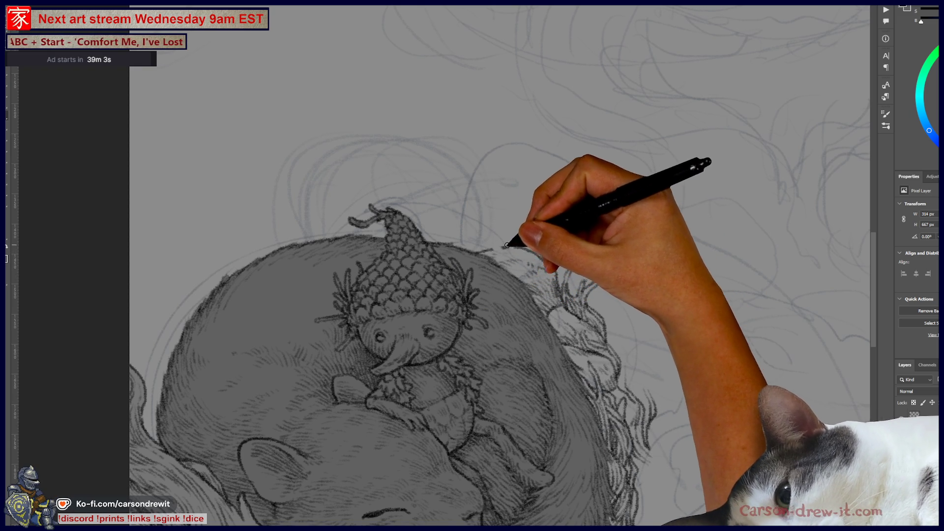
left_click_drag(496, 252, 512, 246)
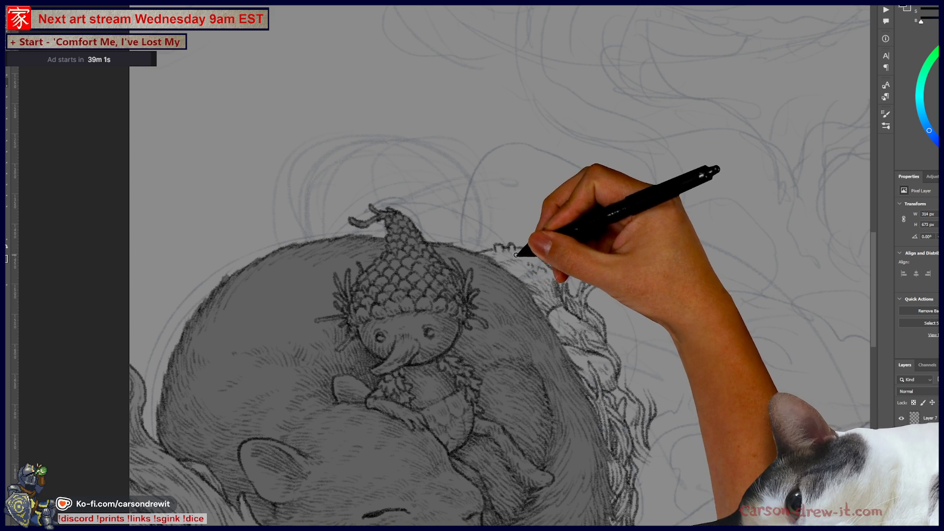
mouse_move(489, 248)
left_mouse_down()
mouse_move(503, 235)
mouse_move(554, 286)
mouse_move(480, 250)
left_mouse_up()
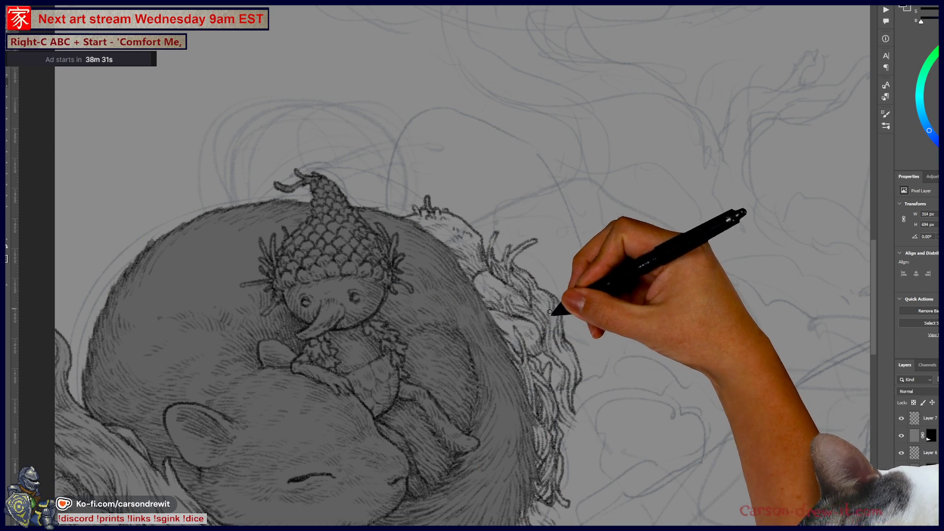
left_click_drag(579, 377, 597, 303)
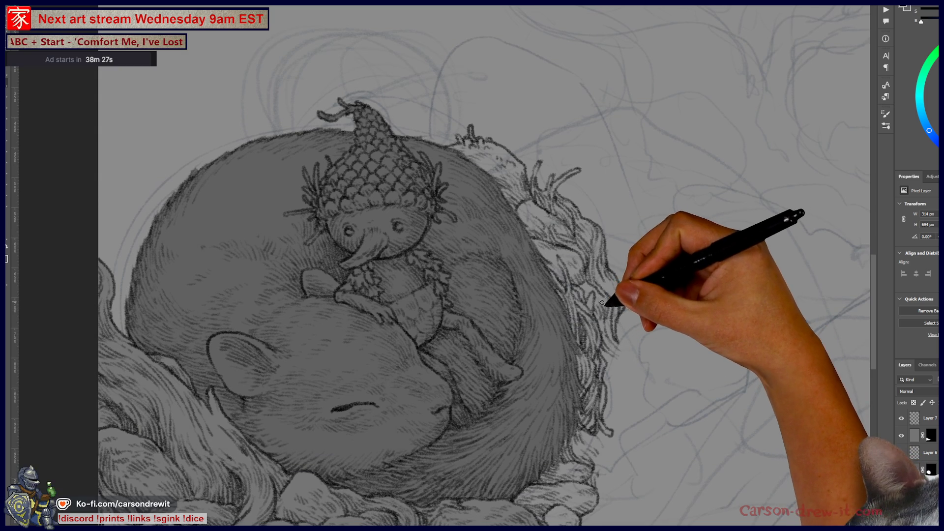
mouse_move(582, 285)
left_mouse_down()
mouse_move(618, 306)
mouse_move(633, 277)
mouse_move(630, 291)
left_mouse_up()
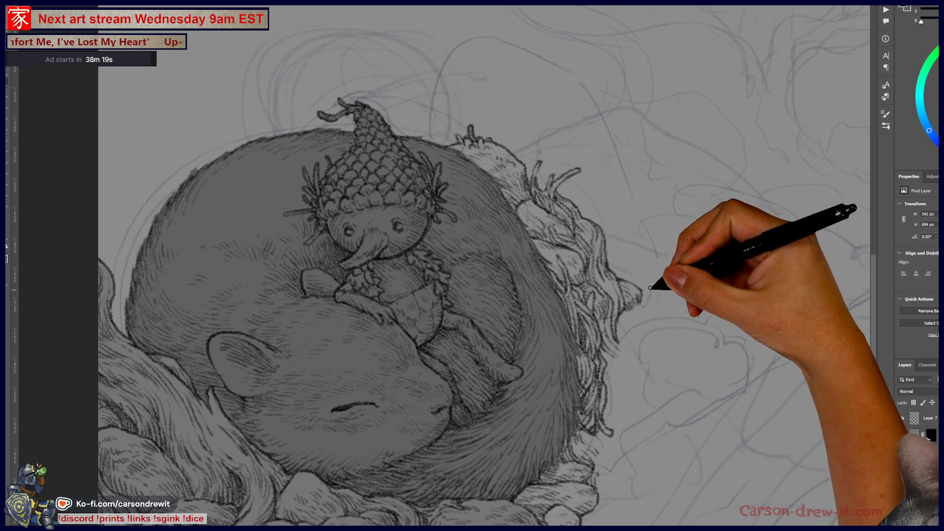
key("ctrl+minus")
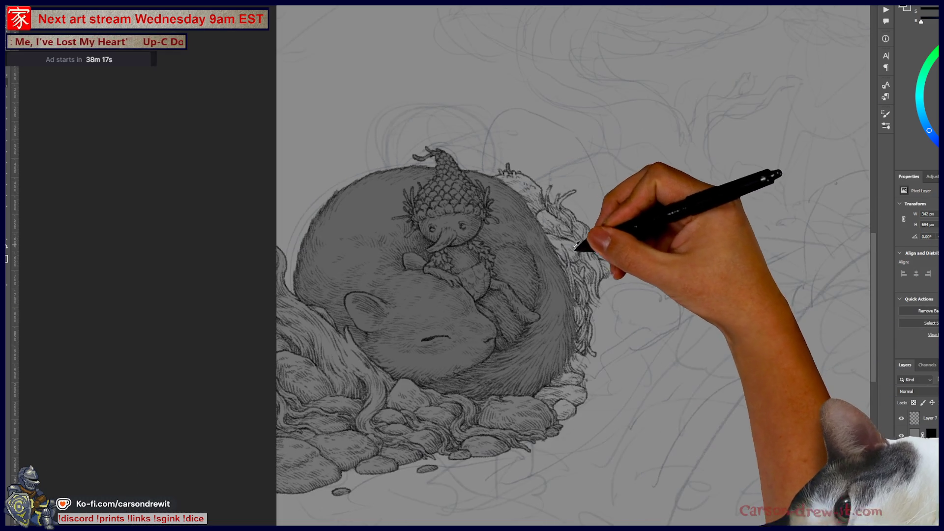
- Extend the fur-edge line into a long curling strand trailing down and right from the nest
scroll(550, 379, "down", 1)
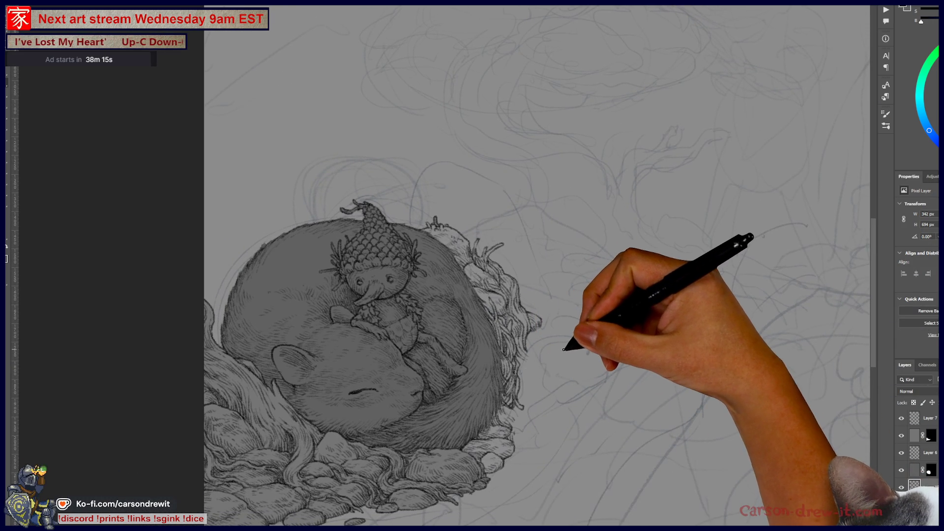
scroll(552, 351, "up", 2)
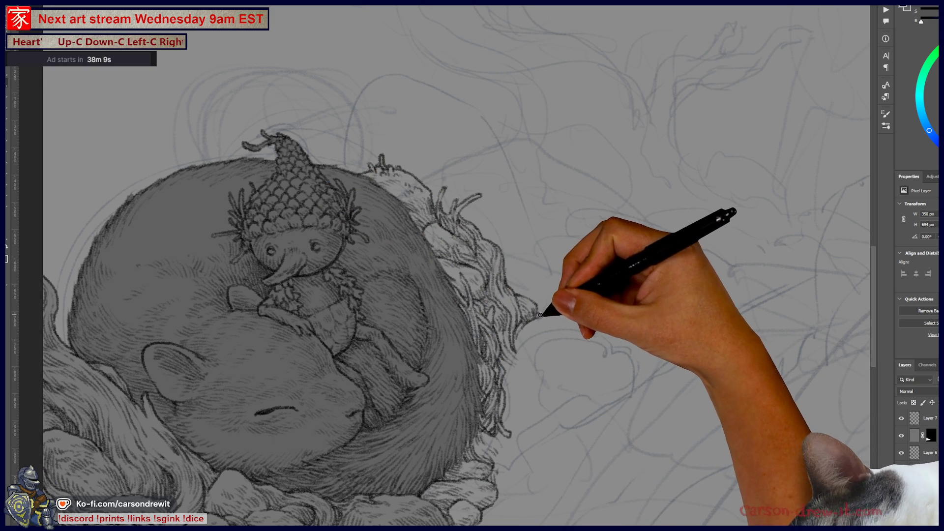
left_click_drag(579, 320, 610, 343)
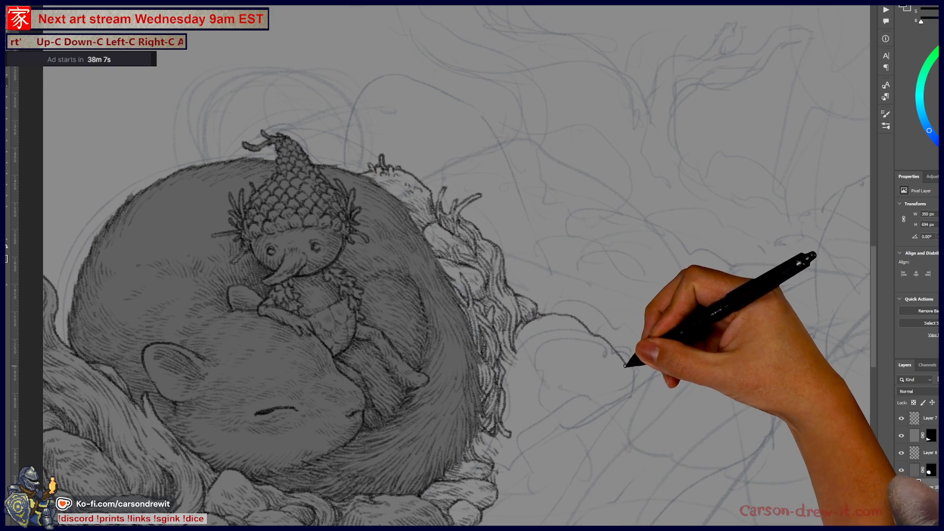
left_click_drag(580, 386, 649, 289)
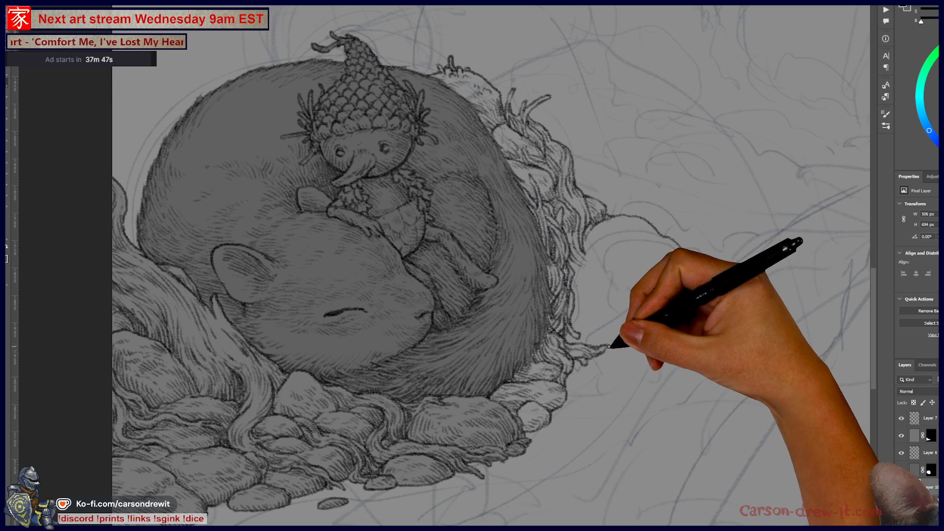
mouse_move(623, 349)
left_mouse_down()
mouse_move(496, 386)
mouse_move(538, 386)
mouse_move(496, 386)
mouse_move(502, 403)
mouse_move(500, 394)
mouse_move(538, 385)
mouse_move(520, 397)
mouse_move(498, 392)
mouse_move(524, 395)
mouse_move(525, 386)
left_mouse_up()
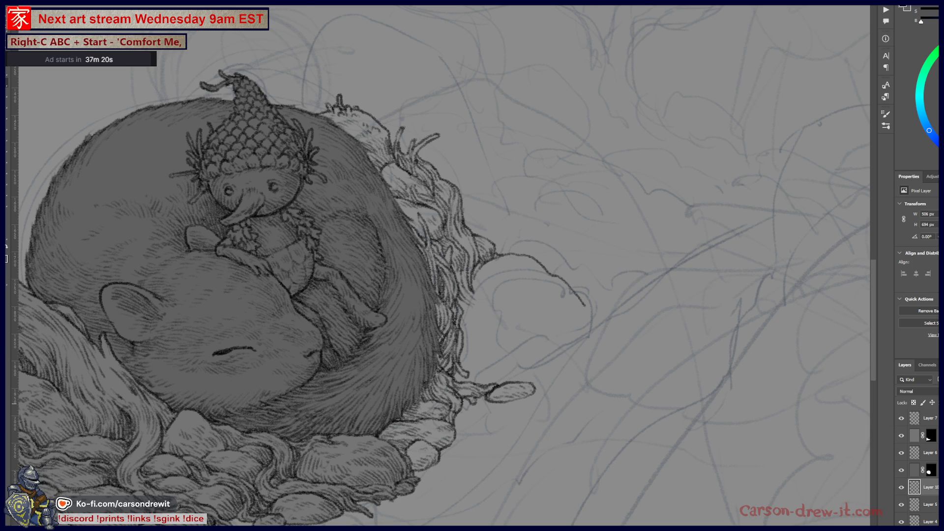
- Outline a large rounded stone at the nest's right edge with short pencil strokes
mouse_move(465, 322)
left_mouse_down()
mouse_move(493, 323)
mouse_move(526, 342)
mouse_move(523, 377)
mouse_move(530, 363)
left_mouse_up()
mouse_move(474, 379)
left_mouse_down()
mouse_move(481, 343)
mouse_move(470, 341)
mouse_move(489, 331)
mouse_move(502, 343)
mouse_move(500, 326)
mouse_move(509, 346)
mouse_move(497, 369)
mouse_move(471, 370)
mouse_move(487, 388)
mouse_move(479, 372)
mouse_move(497, 362)
mouse_move(487, 344)
mouse_move(494, 353)
mouse_move(485, 379)
mouse_move(508, 386)
mouse_move(509, 376)
left_mouse_up()
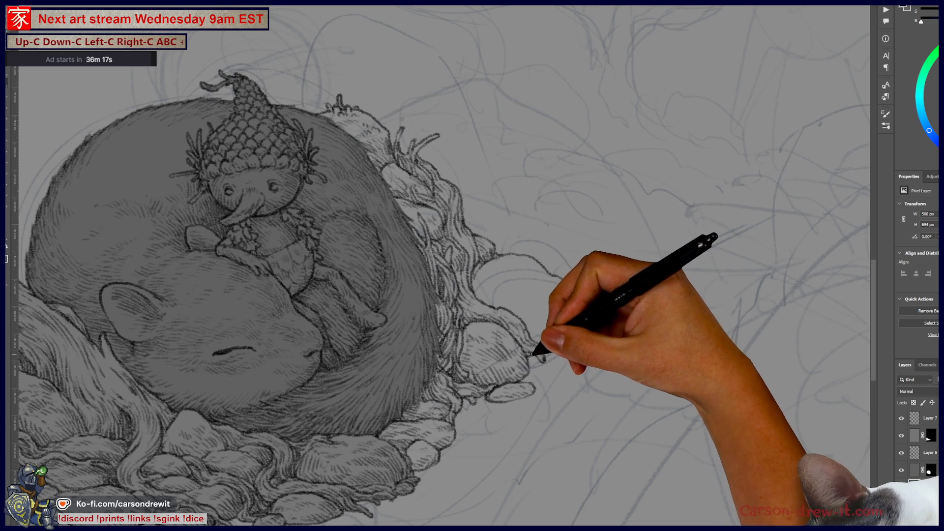
left_click_drag(555, 345, 592, 323)
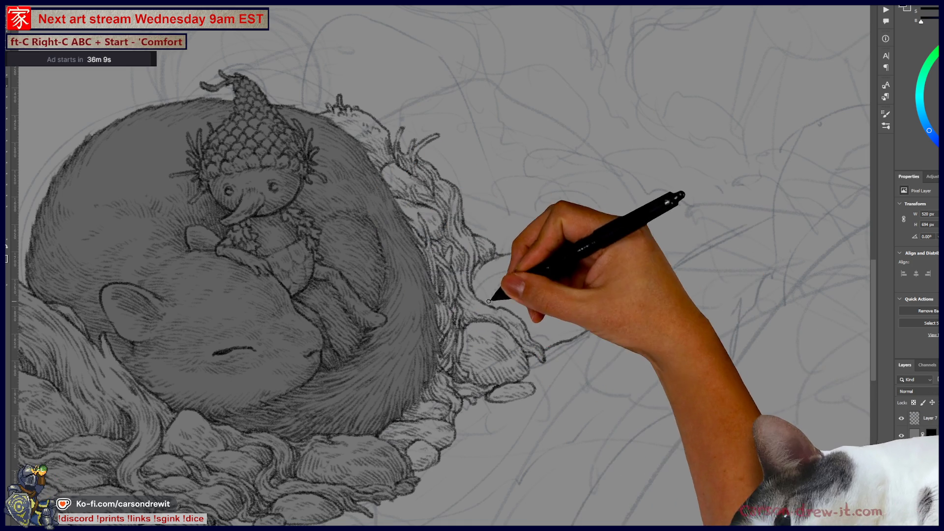
- Add rock outlines above the nest's edge and among the stones to its right
left_click_drag(476, 288, 495, 296)
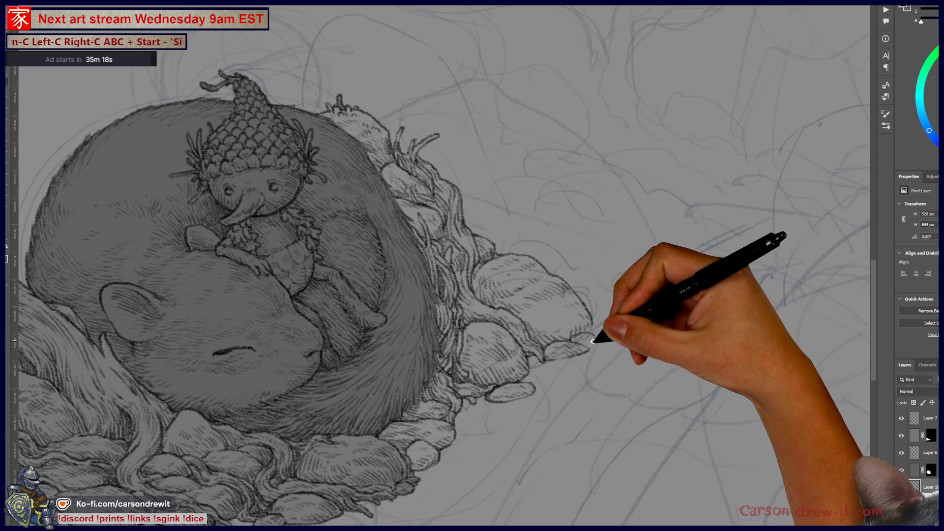
mouse_move(595, 338)
left_mouse_down()
mouse_move(587, 330)
mouse_move(611, 317)
mouse_move(608, 333)
left_mouse_up()
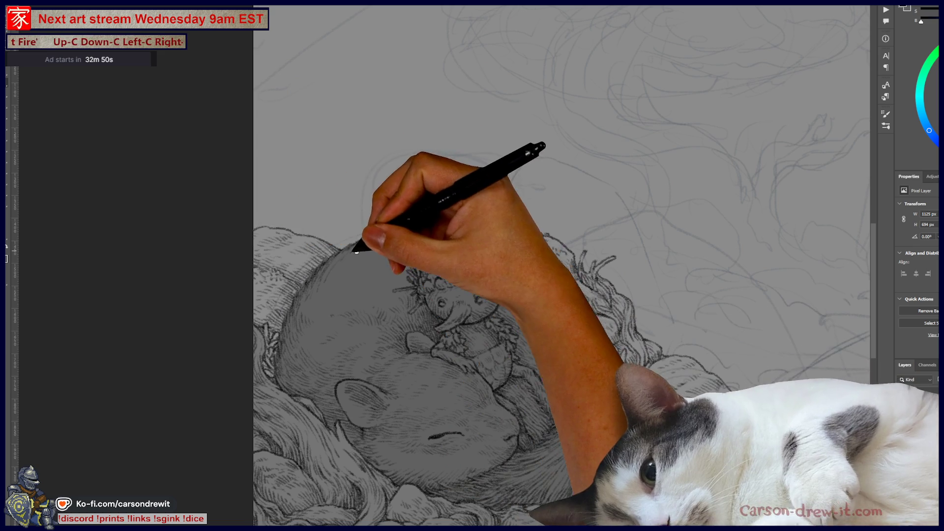
- Pan to the space above the nest's left rim and draw the first grass blade rising from the rocks
mouse_move(356, 252)
left_mouse_down()
mouse_move(349, 273)
mouse_move(247, 251)
left_mouse_up()
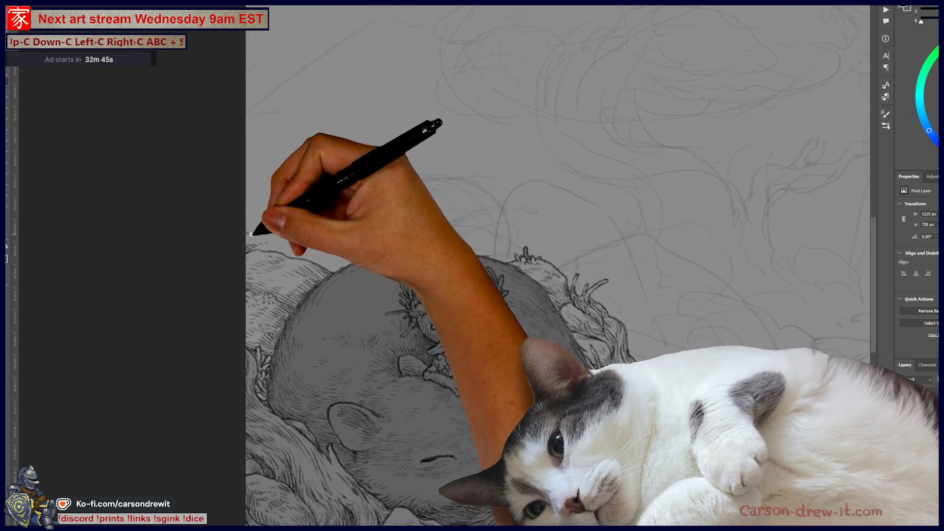
mouse_move(251, 234)
left_mouse_down()
mouse_move(266, 228)
mouse_move(257, 225)
mouse_move(289, 230)
left_mouse_up()
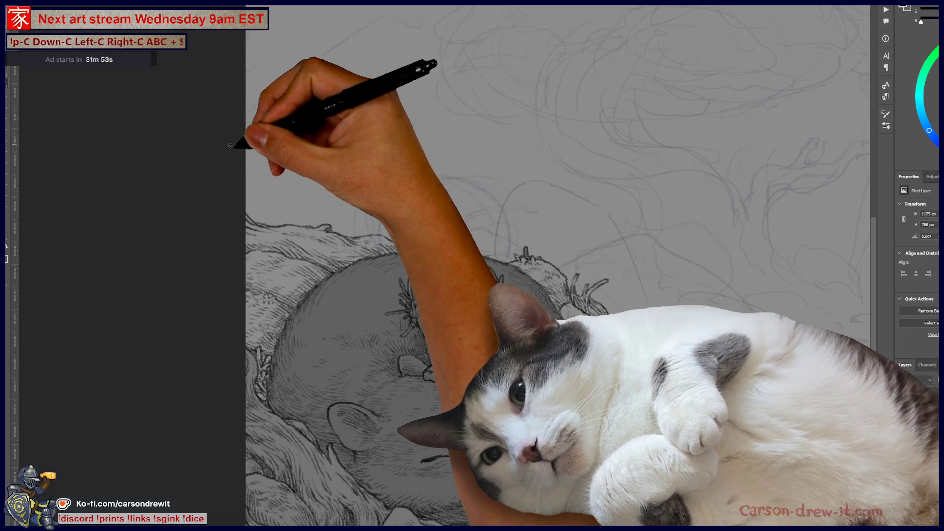
mouse_move(405, 245)
left_mouse_down()
mouse_move(340, 297)
mouse_move(350, 246)
left_mouse_up()
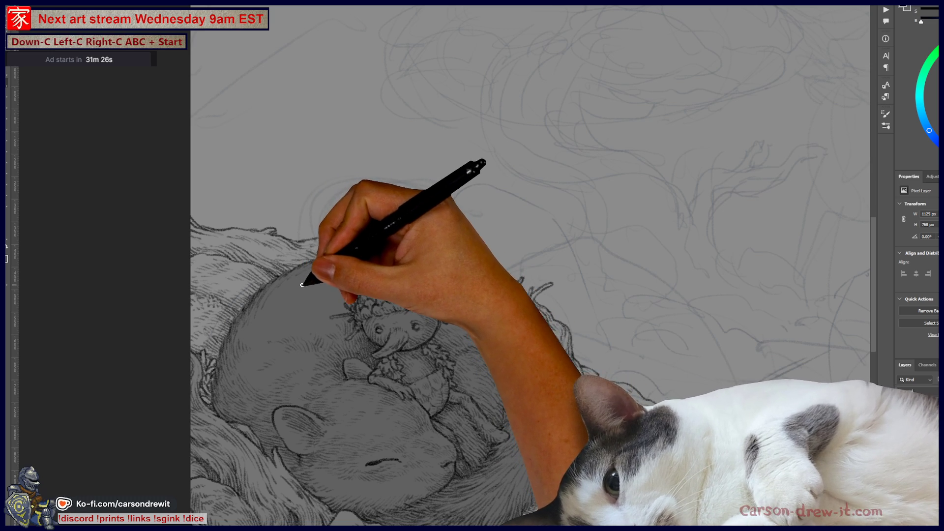
mouse_move(310, 282)
left_mouse_down()
mouse_move(322, 271)
mouse_move(266, 191)
mouse_move(373, 227)
mouse_move(375, 207)
mouse_move(453, 312)
mouse_move(452, 363)
left_mouse_up()
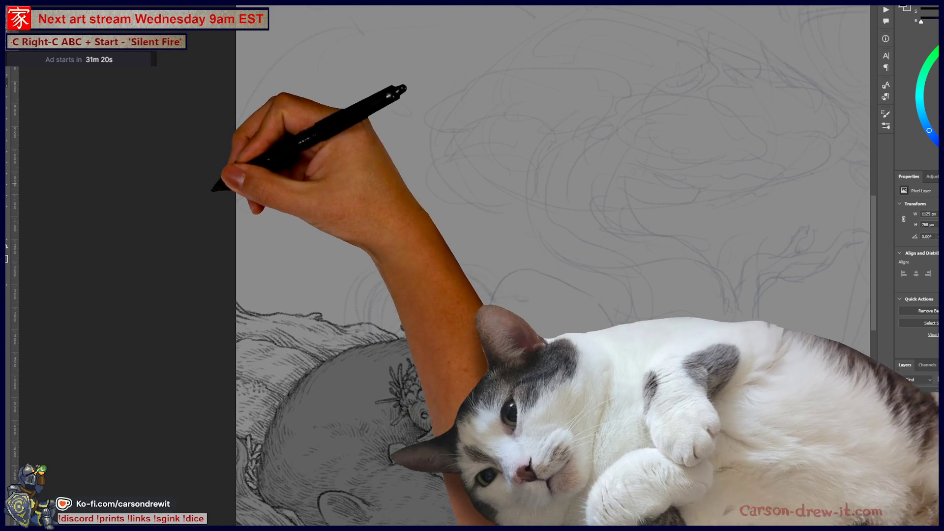
left_click_drag(261, 245, 306, 314)
- Add several long, arching blades curving up and right to thicken the grass tuft
left_click_drag(295, 281, 309, 314)
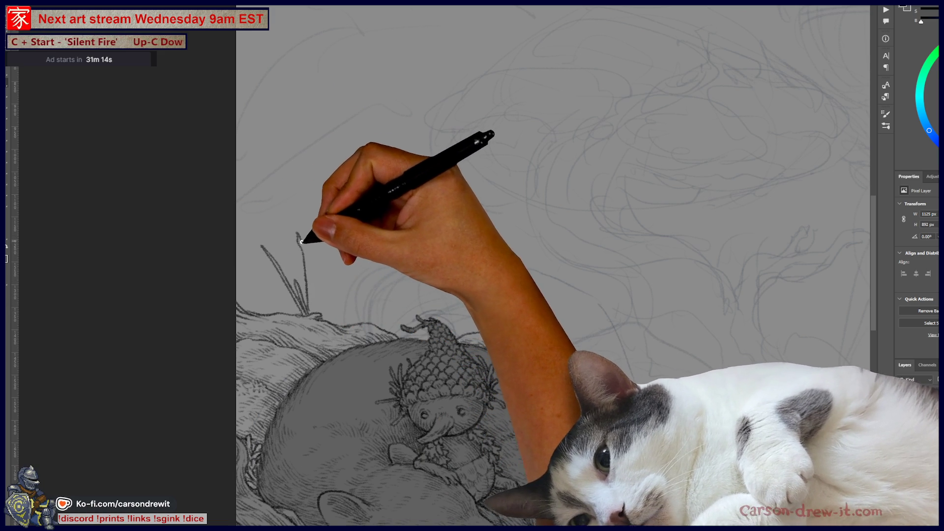
left_click_drag(311, 292, 340, 253)
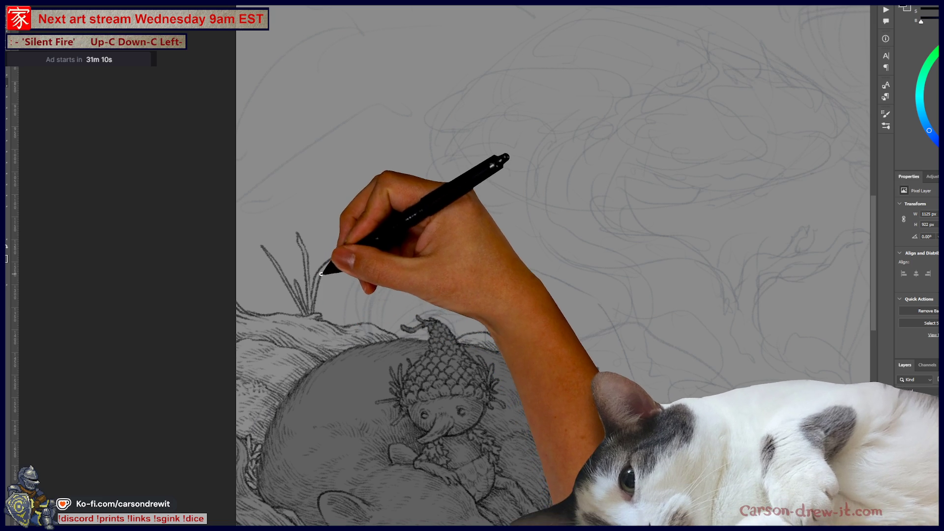
left_click_drag(347, 248, 380, 247)
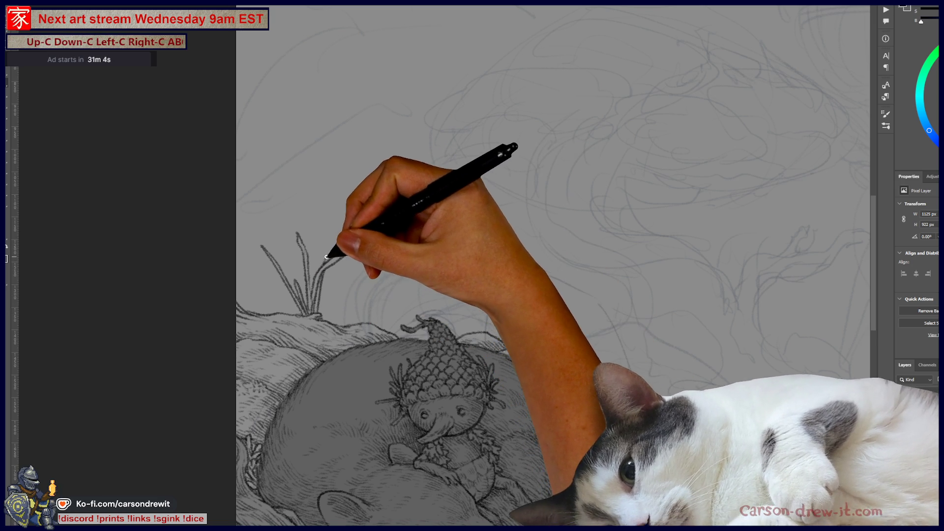
mouse_move(343, 239)
left_mouse_down()
mouse_move(386, 232)
mouse_move(340, 240)
mouse_move(406, 211)
mouse_move(413, 219)
left_mouse_up()
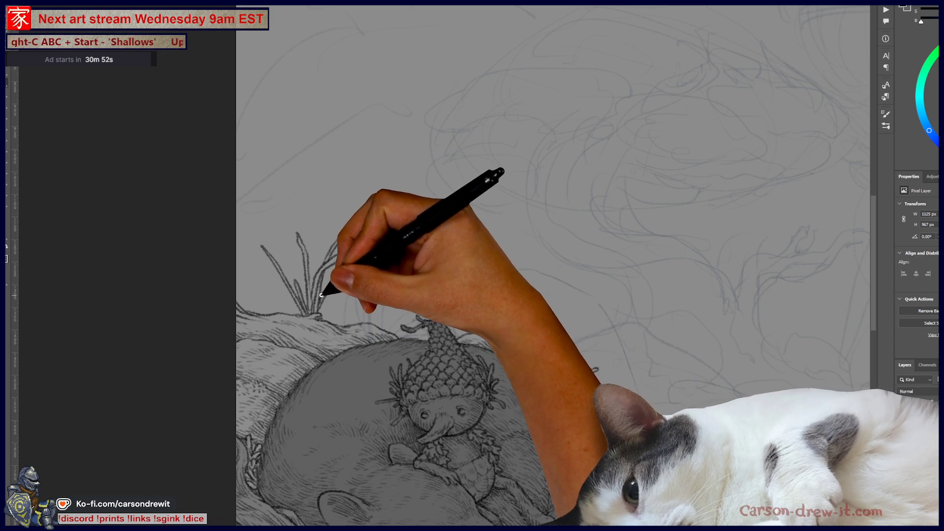
left_click_drag(321, 295, 358, 249)
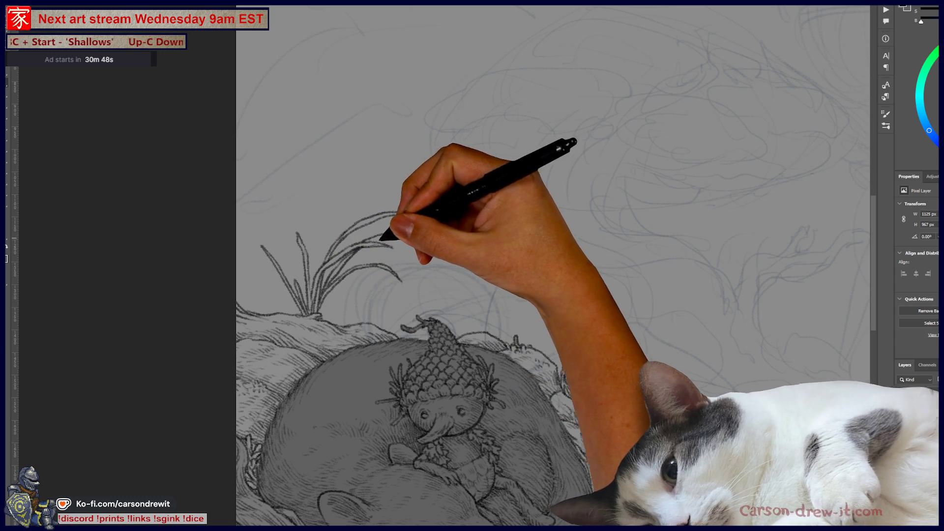
left_click_drag(377, 238, 412, 238)
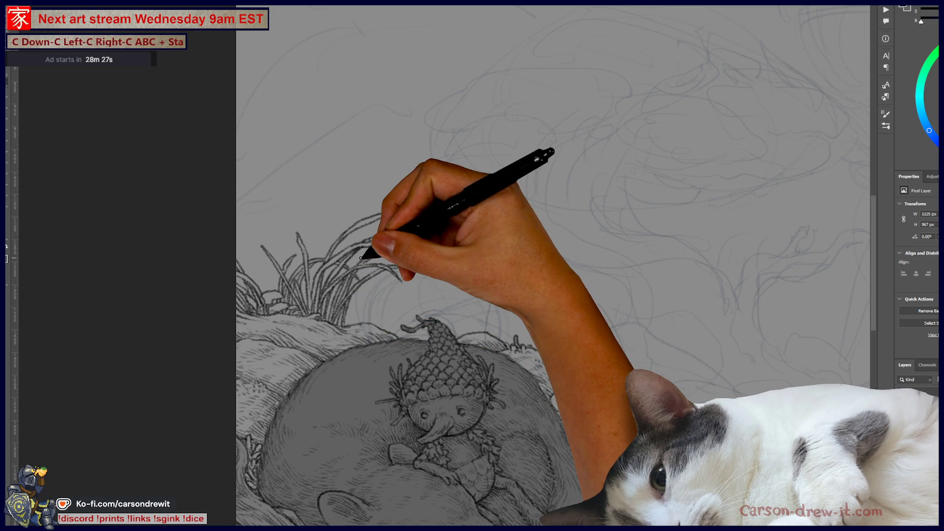
- Draw long curving blades above the tufts, curling up and right behind the acorn cap
left_click_drag(344, 237, 403, 215)
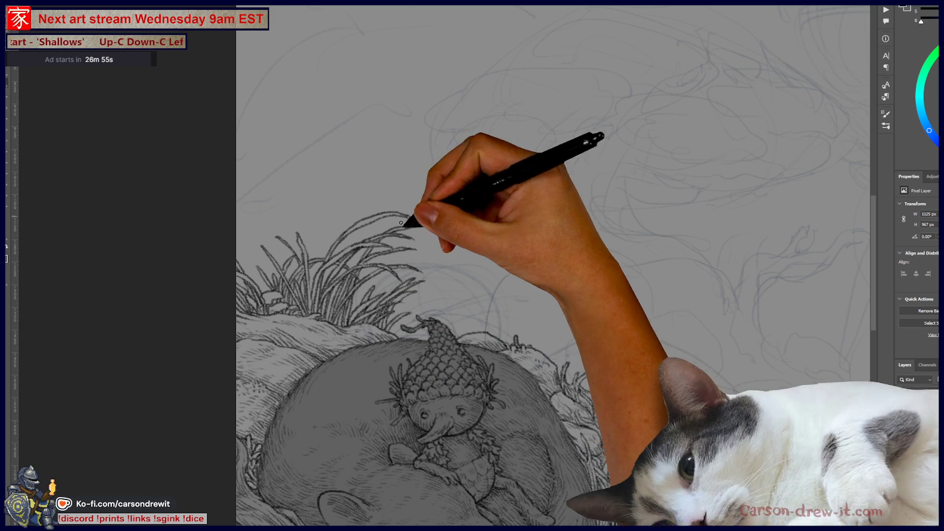
left_click_drag(472, 362, 450, 402)
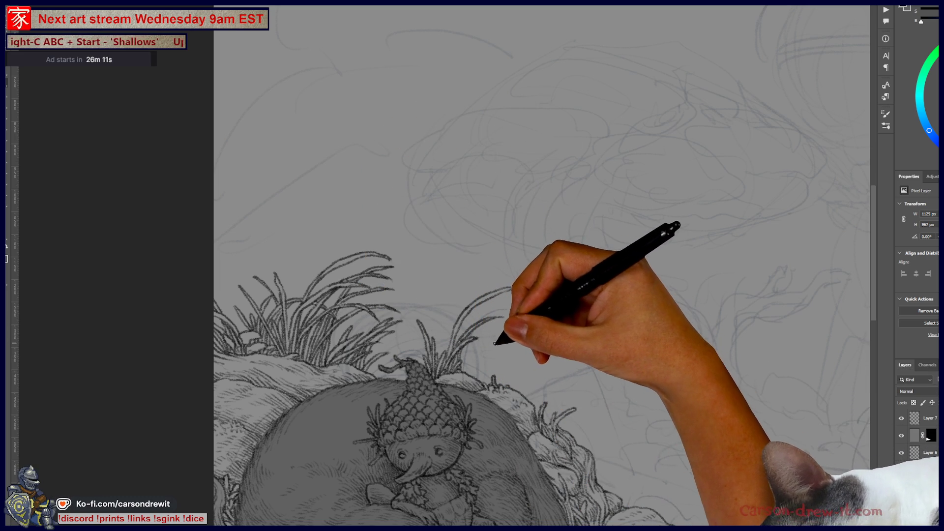
- Reframe the view around the acorn creature and its new grass strokes
left_click_drag(485, 352, 535, 326)
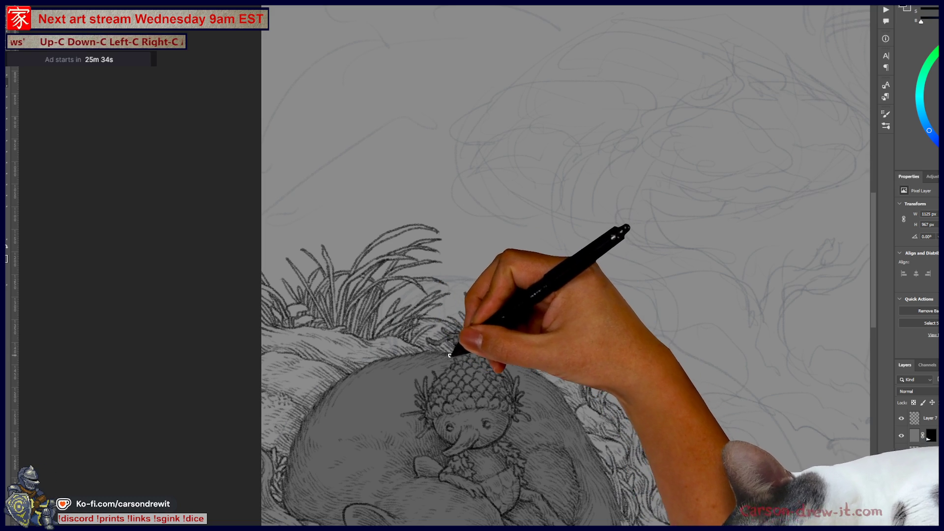
left_click_drag(512, 376, 421, 280)
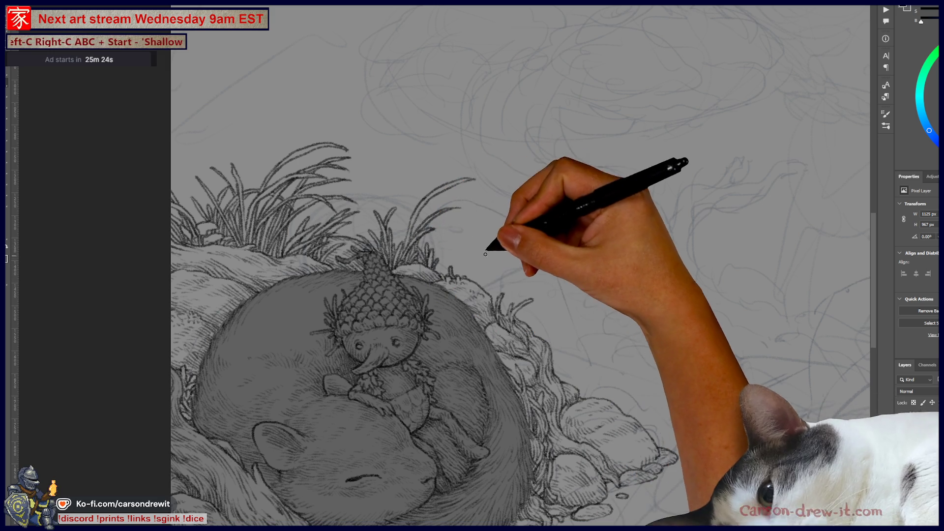
left_click_drag(492, 236, 506, 316)
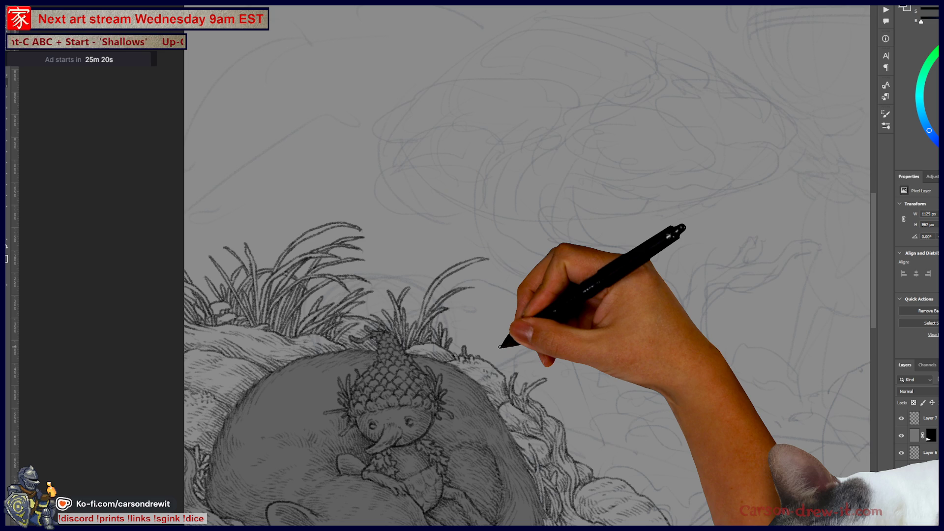
left_click_drag(512, 388, 415, 311)
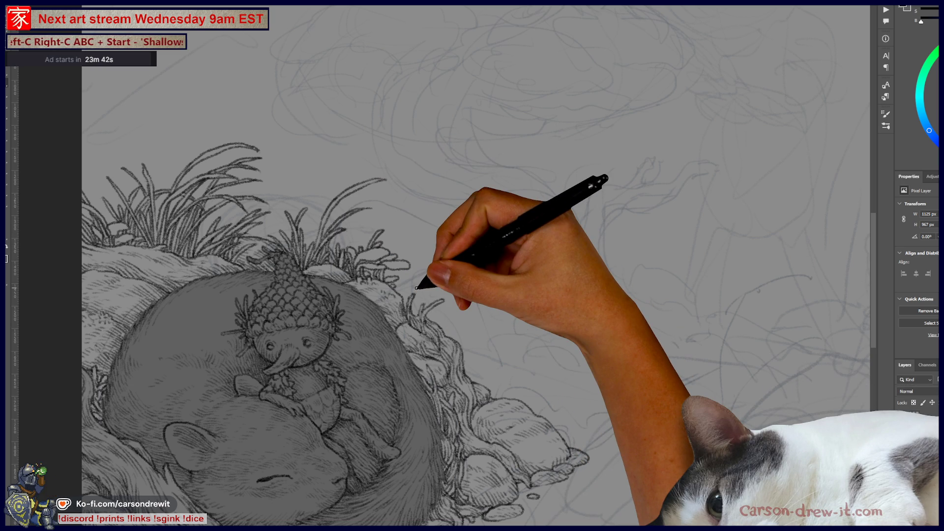
mouse_move(468, 242)
left_mouse_down()
mouse_move(588, 325)
mouse_move(637, 370)
mouse_move(576, 359)
left_mouse_up()
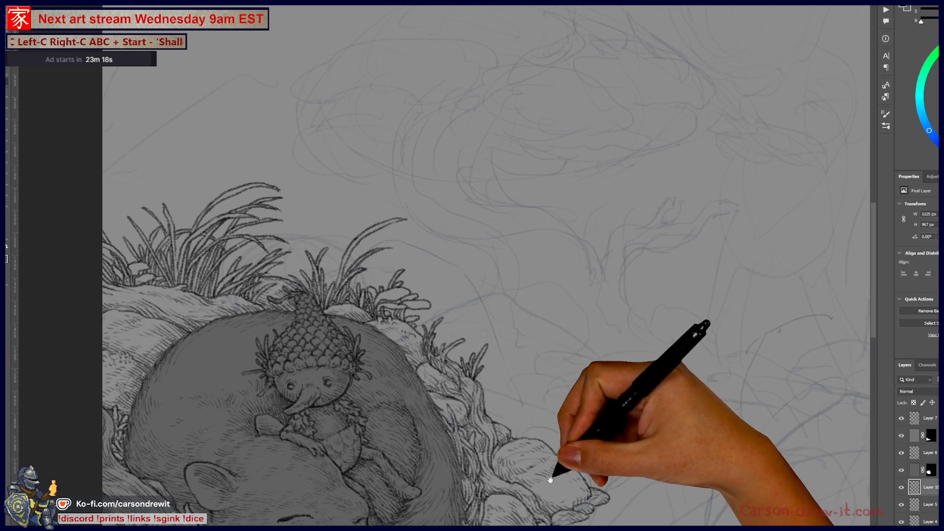
- Pan the drawing up to check the lower rocks, then back down
left_click_drag(492, 401, 536, 295)
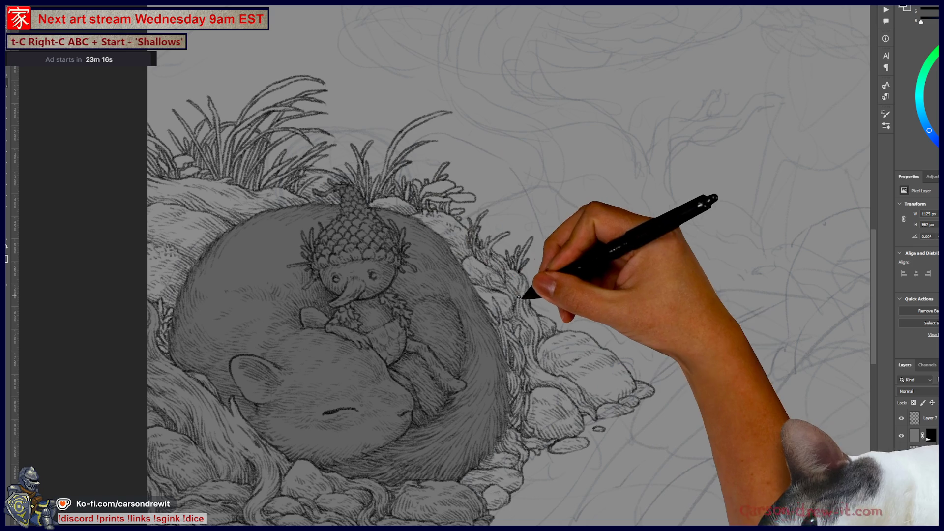
mouse_move(588, 320)
left_mouse_down()
mouse_move(576, 361)
mouse_move(562, 344)
left_mouse_up()
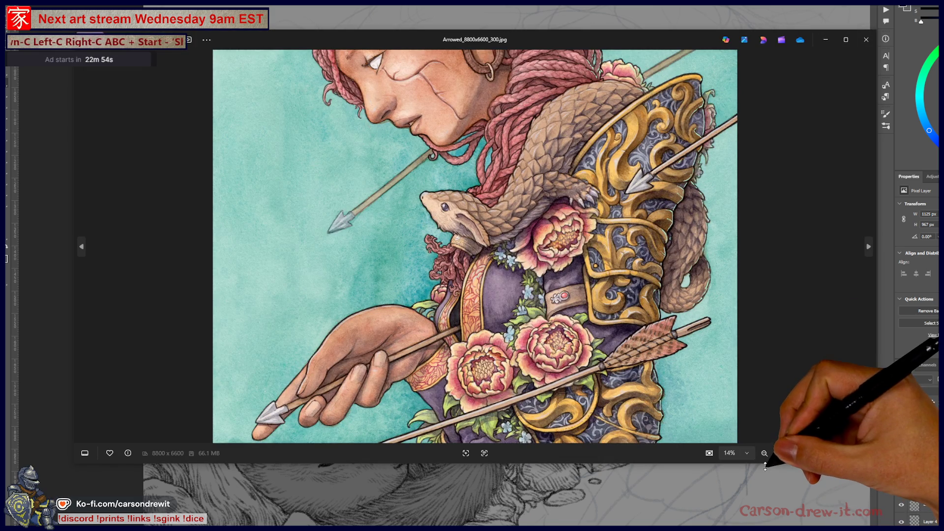
- Stretch the Photos viewer window down to the screen bottom so the painting displays larger
double_click(764, 463)
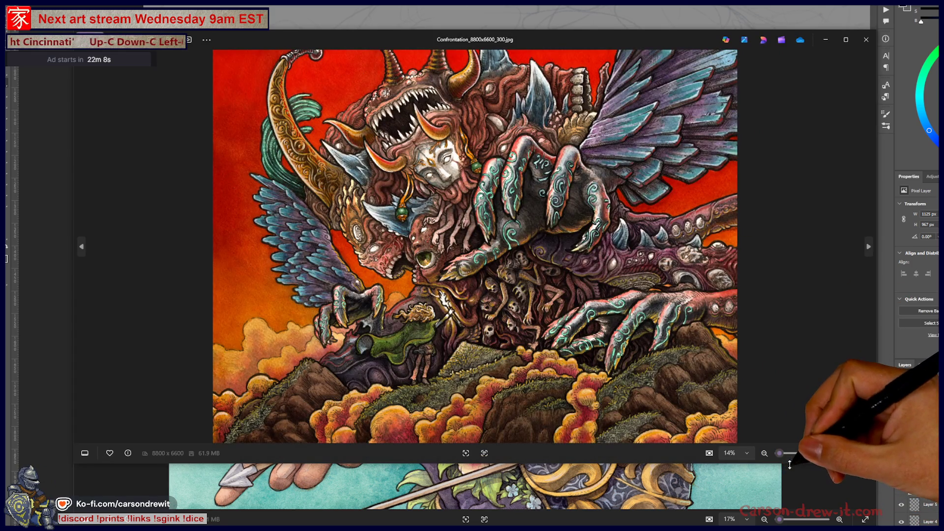
left_click_drag(790, 464, 800, 510)
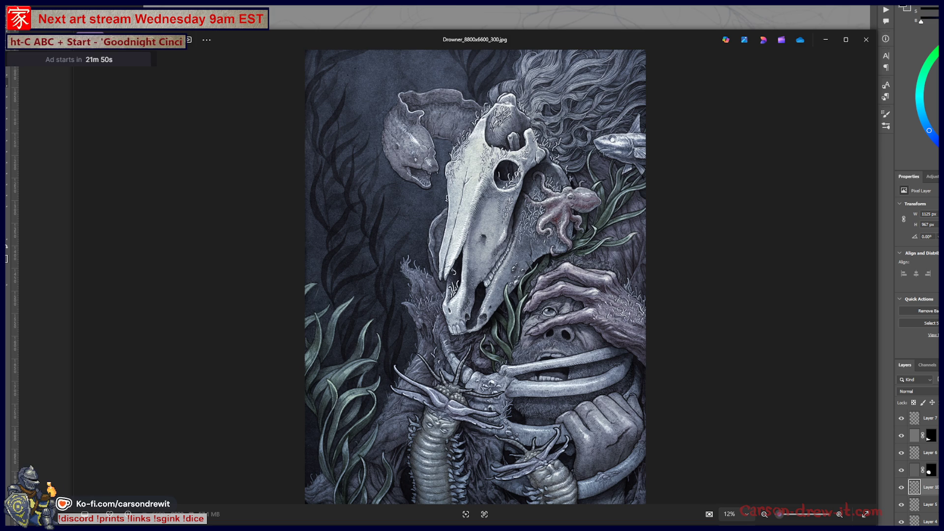
- Browse the artwork in Photos, enlarging the Atonement window and viewing YearOfTheOx full screen
key("Right")
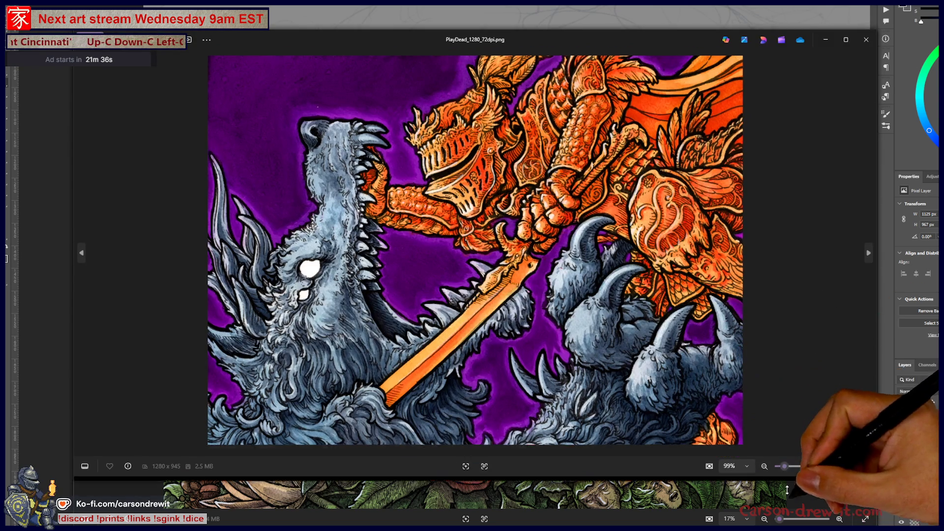
left_click_drag(787, 491, 786, 529)
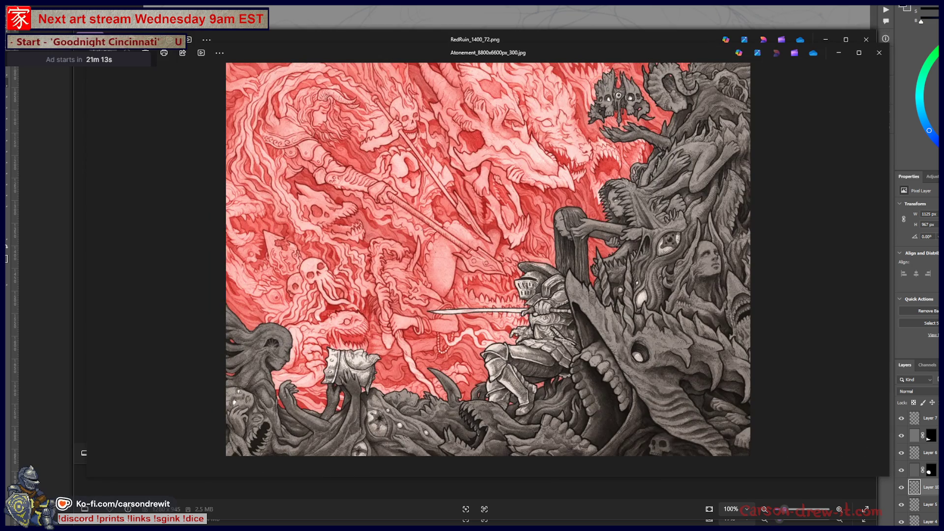
left_click_drag(793, 477, 797, 514)
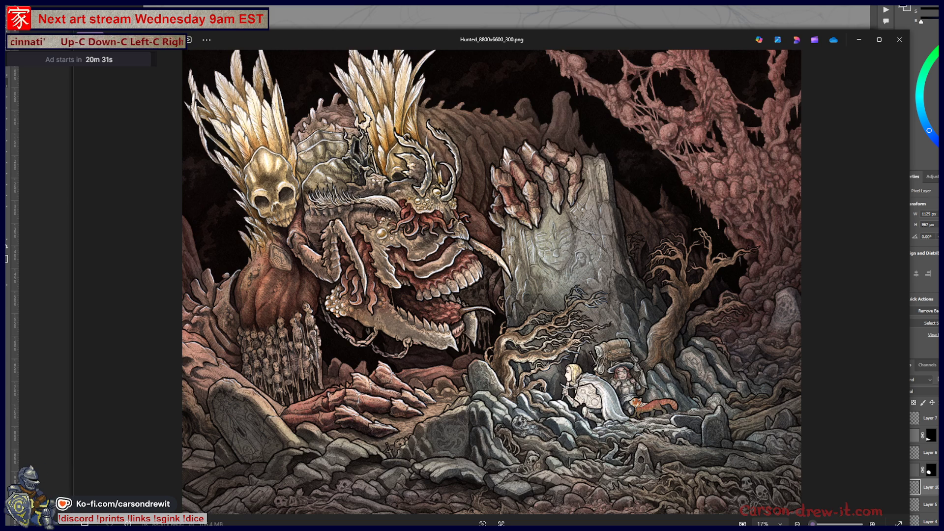
key("Right")
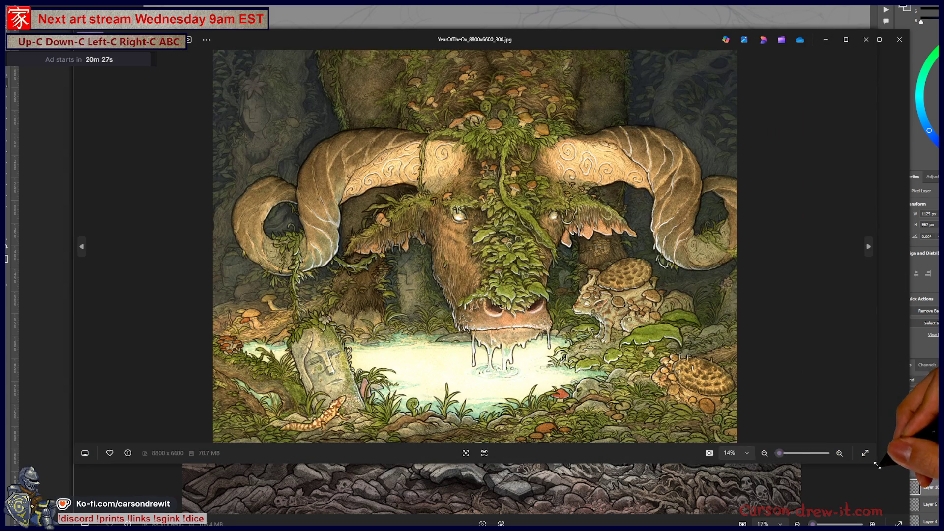
left_click(865, 453)
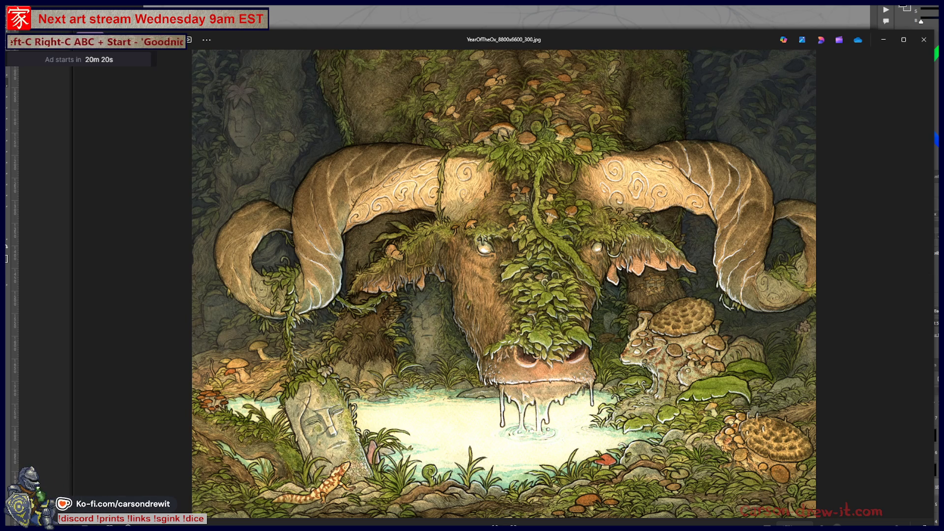
- Close all nine open Photos image windows, from YearOfTheOx down to the last one
left_click(929, 41)
left_click(921, 41)
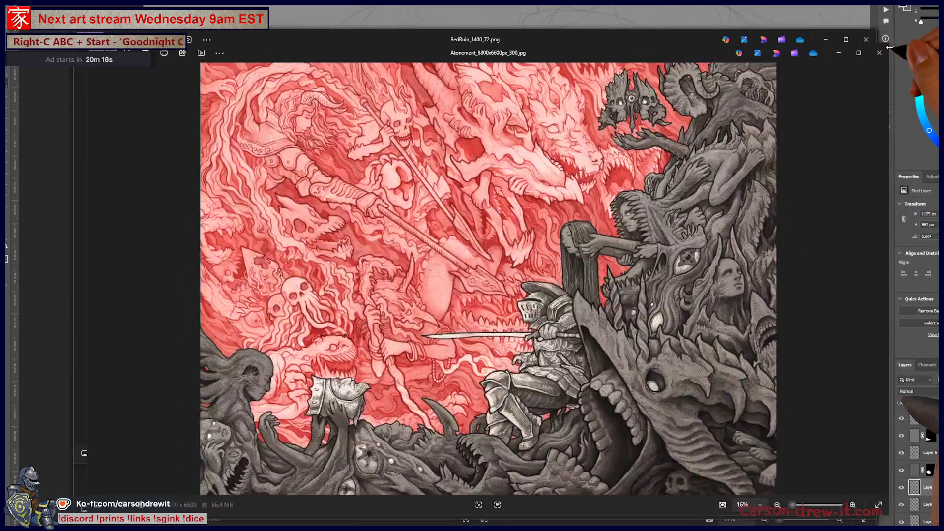
left_click(875, 53)
left_click(867, 41)
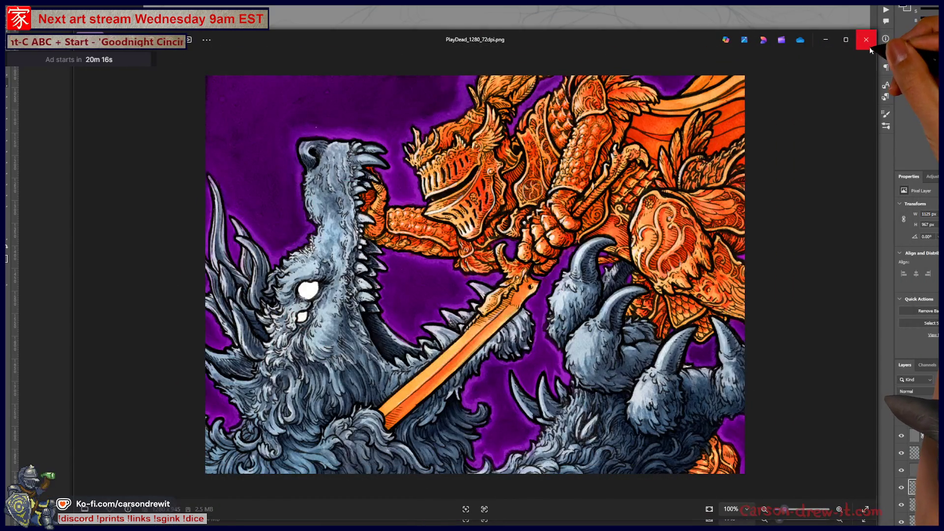
left_click(866, 41)
left_click(869, 48)
left_click(868, 48)
left_click(869, 48)
left_click(866, 40)
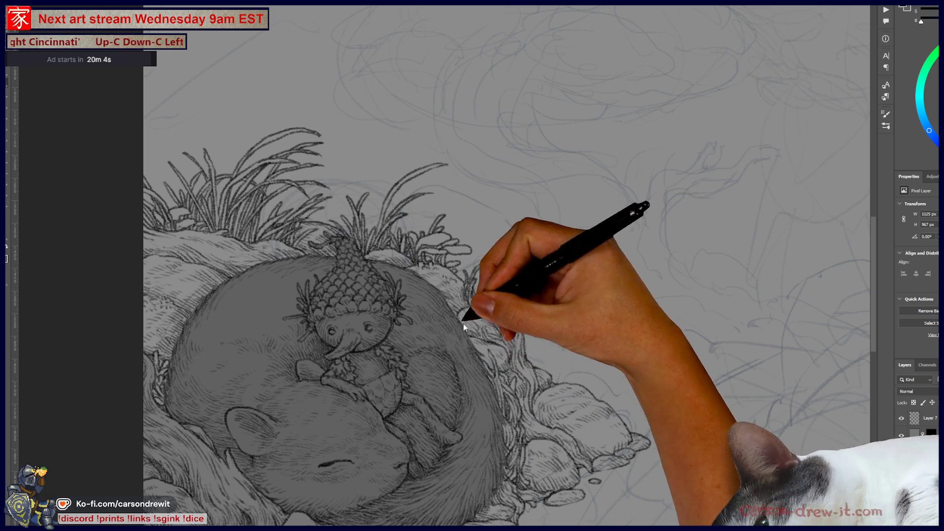
- Ink a few small sprouts on the rocks beside the sleeping mouse's nest
mouse_move(545, 393)
left_mouse_down()
mouse_move(469, 307)
mouse_move(443, 310)
left_mouse_up()
left_click_drag(493, 356, 482, 367)
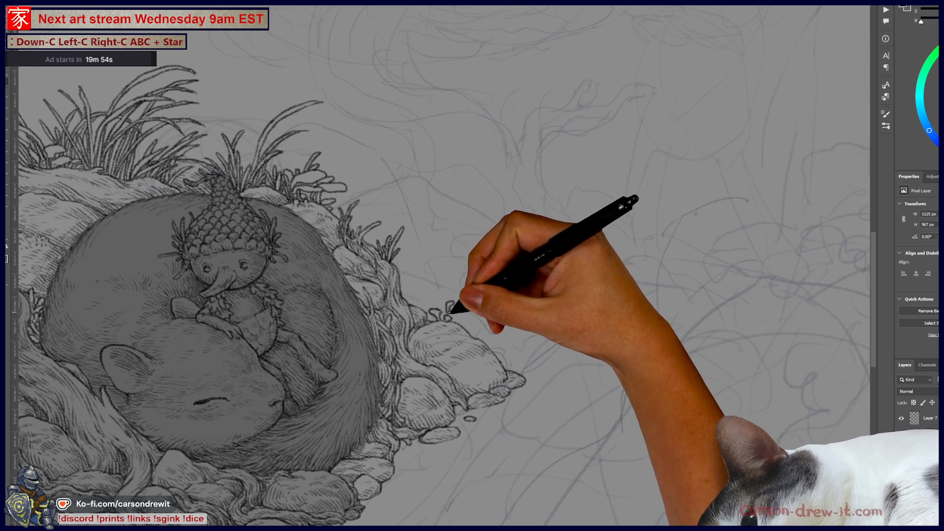
left_click_drag(451, 301, 460, 322)
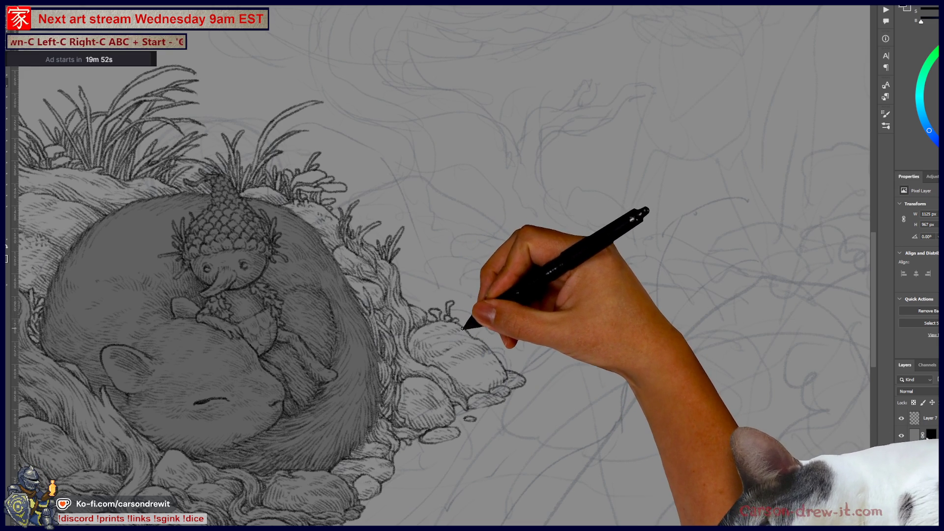
mouse_move(527, 396)
left_mouse_down()
mouse_move(657, 363)
mouse_move(562, 353)
mouse_move(562, 342)
mouse_move(509, 349)
left_mouse_up()
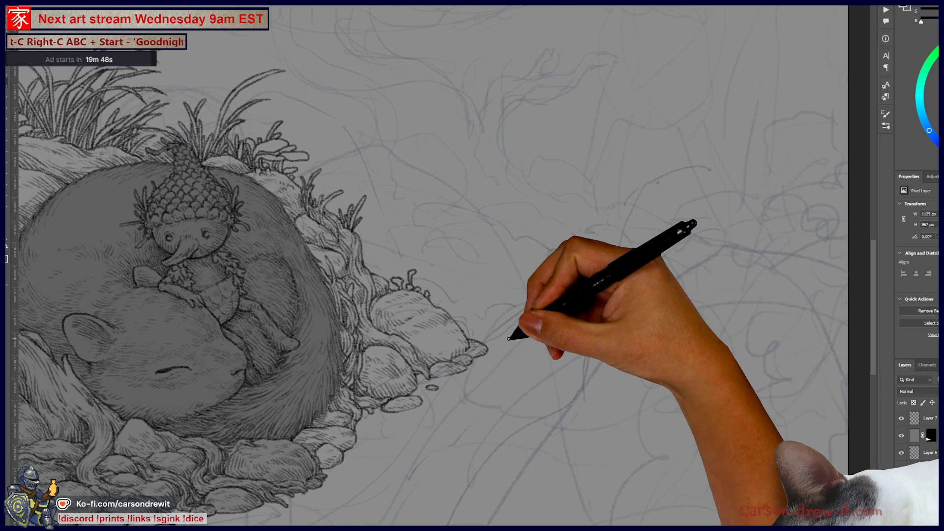
scroll(509, 349, "down", 3)
left_click_drag(442, 240, 386, 345)
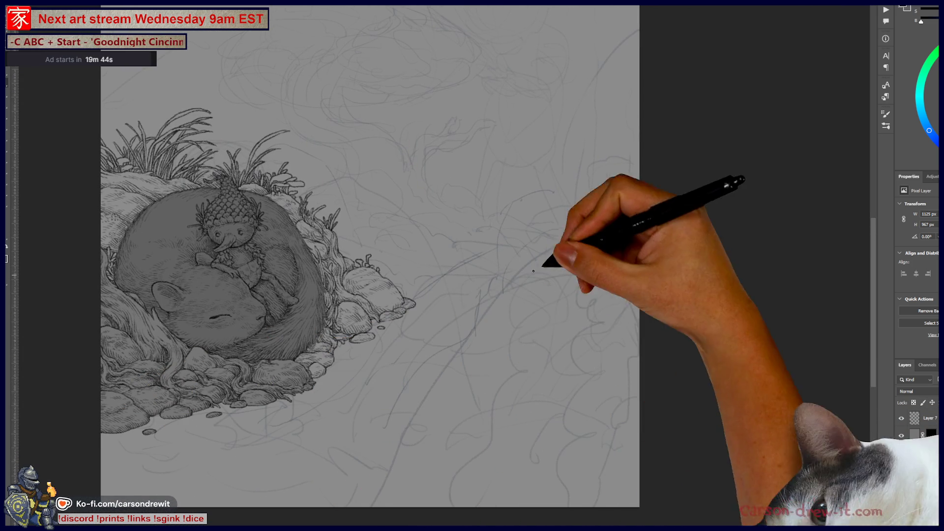
left_click_drag(428, 333, 419, 437)
left_click_drag(449, 467, 468, 476)
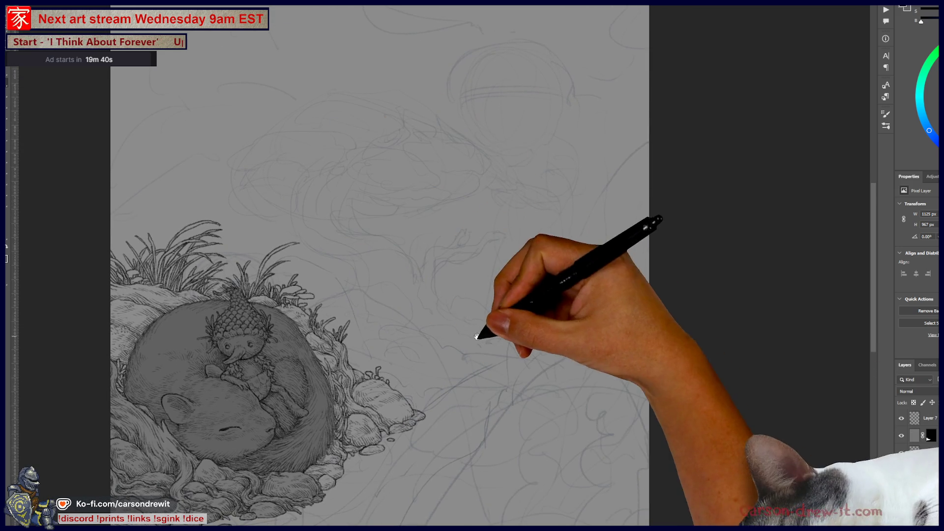
left_click_drag(480, 333, 502, 294)
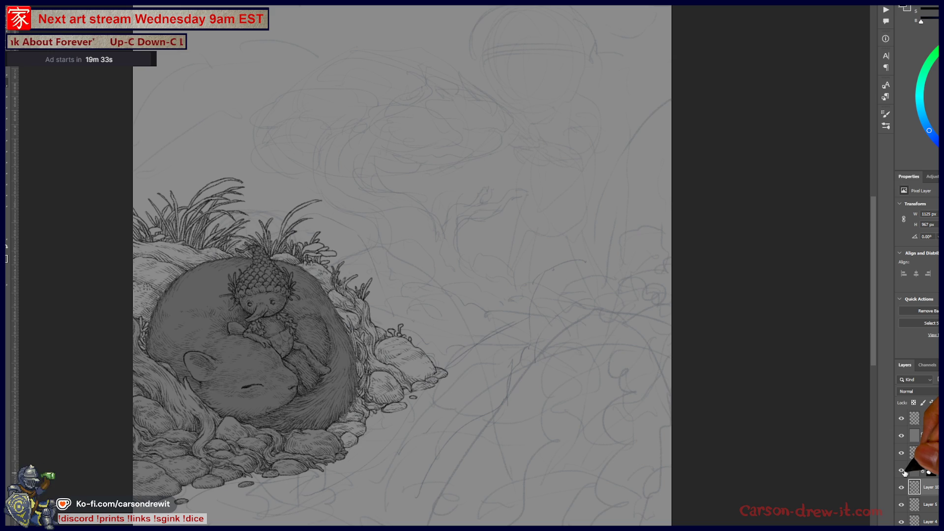
- Hide the four ink layers and draw a long curve along the bottom of the nest sketch
left_click(902, 471)
left_click(902, 454)
left_click(902, 436)
left_click(902, 421)
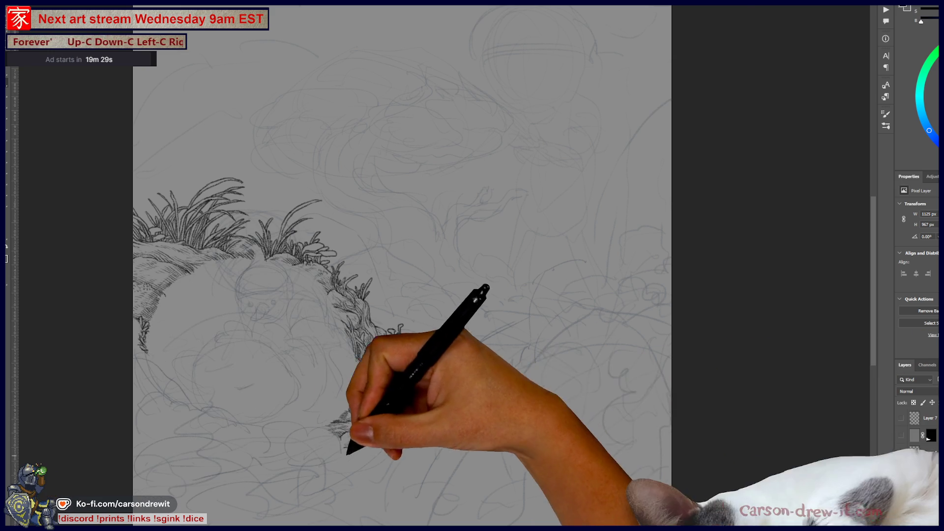
key("ctrl+plus")
left_click_drag(327, 432, 560, 396)
scroll(559, 396, "up", 3)
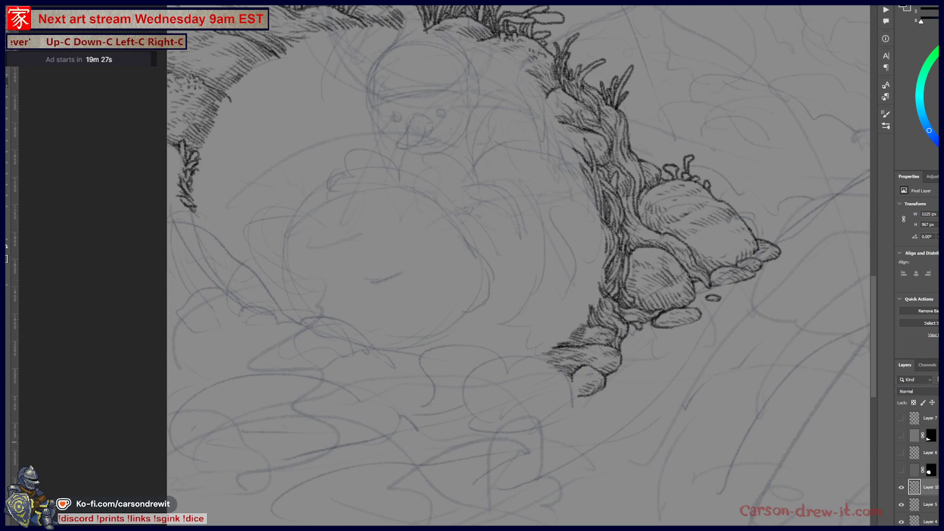
mouse_move(168, 211)
left_mouse_down()
mouse_move(206, 243)
mouse_move(385, 329)
mouse_move(501, 372)
left_mouse_up()
- Show the inked mouse-and-nest layer again and load its outline as a selection
key("ctrl+minus")
left_click_drag(631, 379, 505, 431)
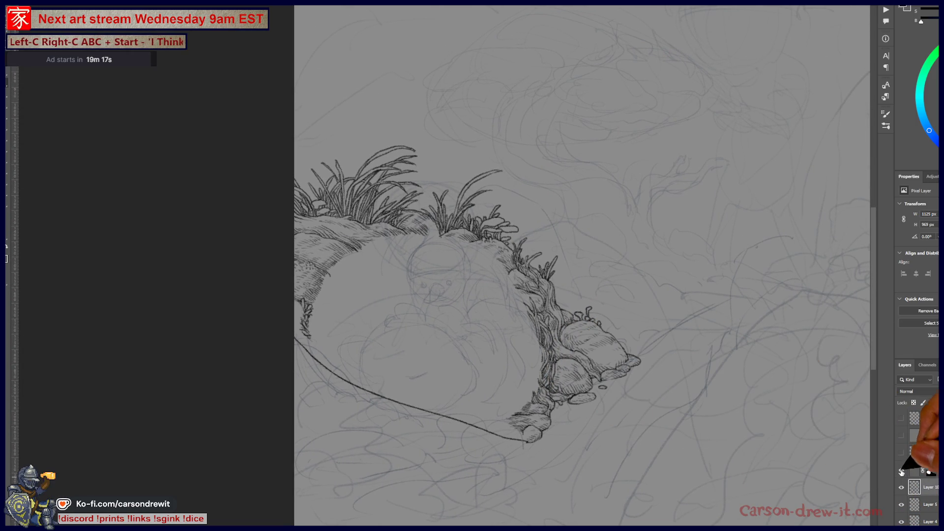
left_click(902, 420)
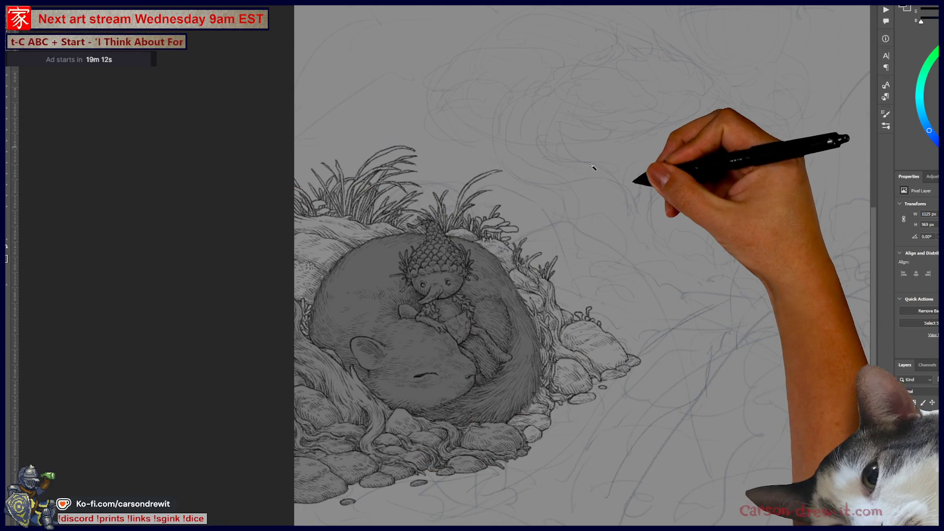
left_click(928, 436, "ctrl")
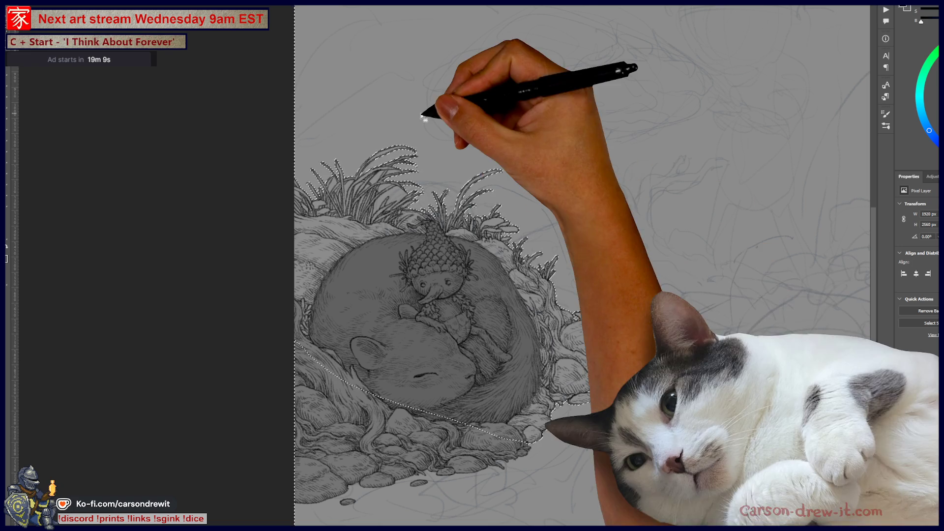
- Contract the selection around the inked nest drawing slightly using Select > Modify > Contract
scroll(396, 148, "up", 4)
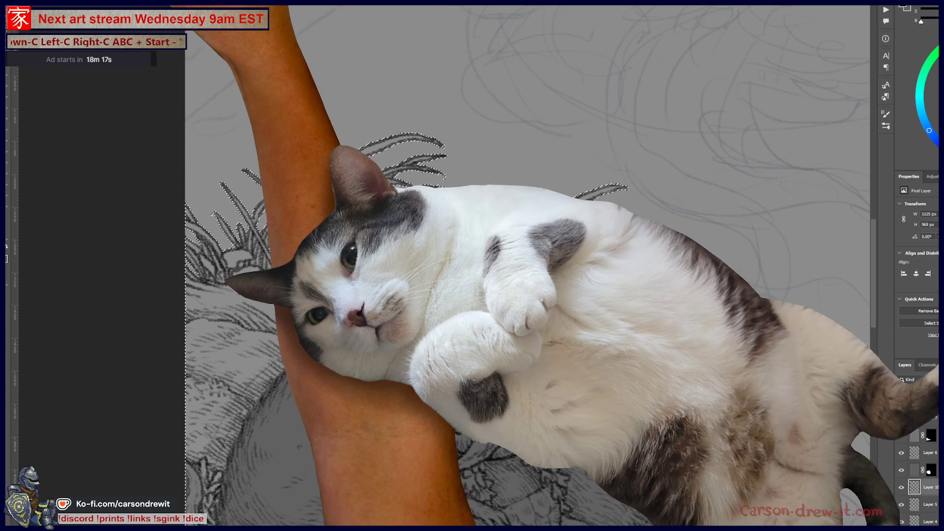
key("alt+s")
mouse_move(148, 85)
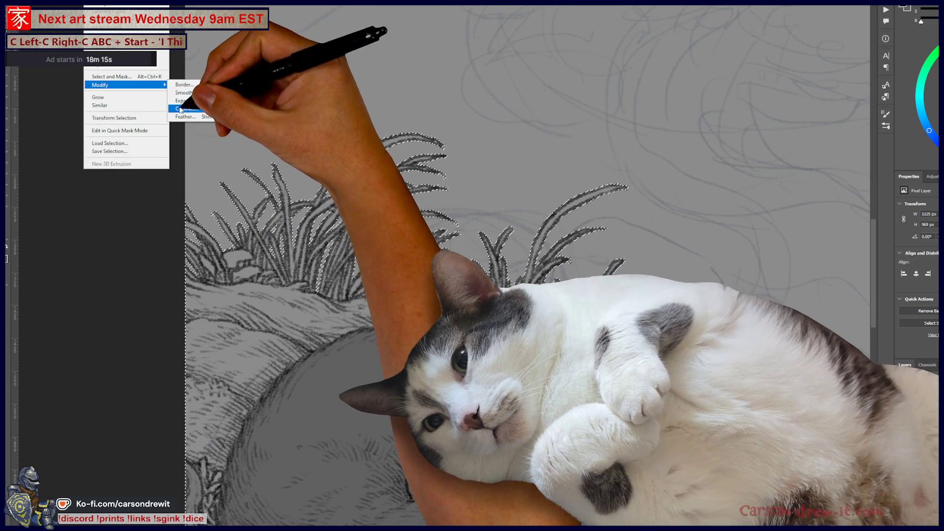
left_click(181, 109)
left_click(566, 142)
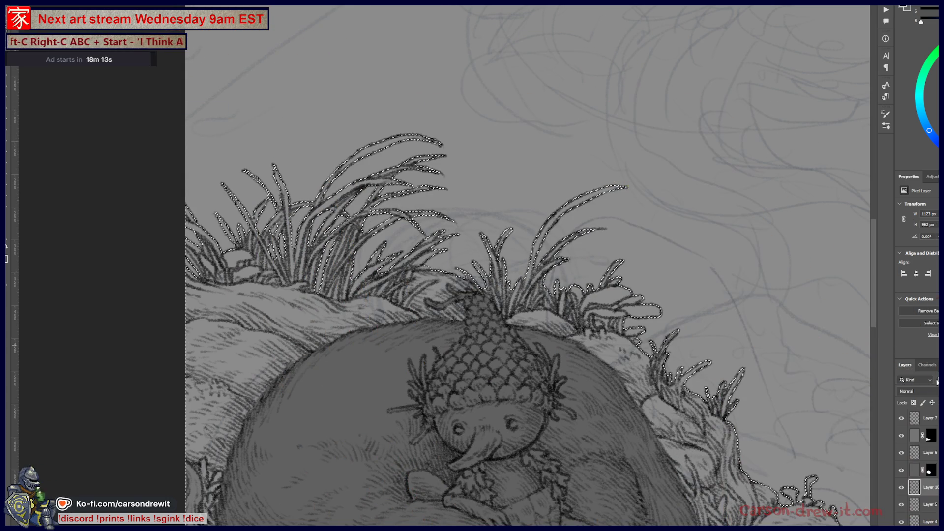
- Add a new layer above Layer 5, mask it with the selection, and fill it flat grey
left_click(932, 506)
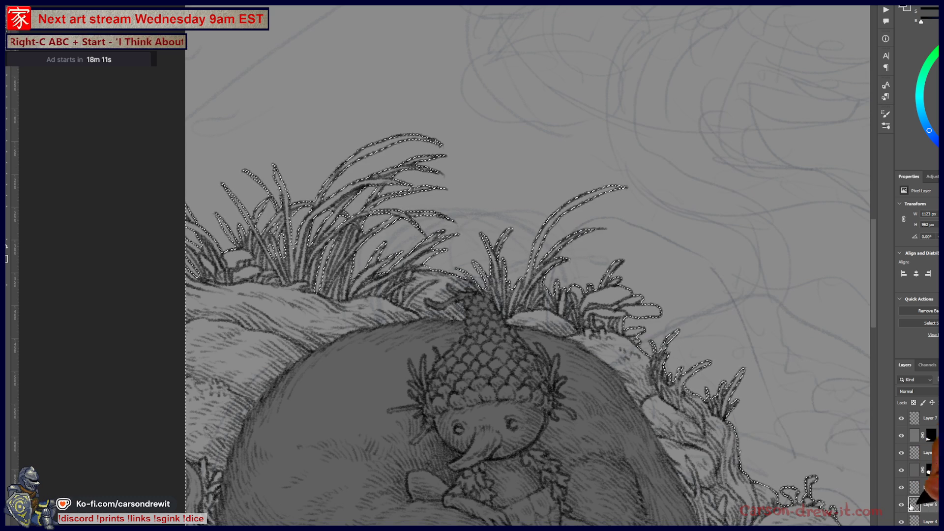
key("ctrl+shift+alt+n")
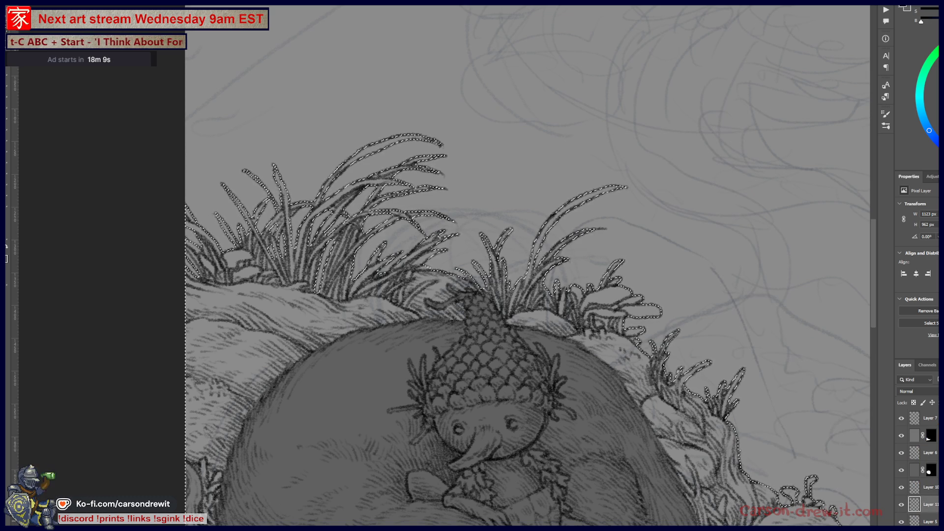
key("ctrl+shift+m")
left_click(914, 504)
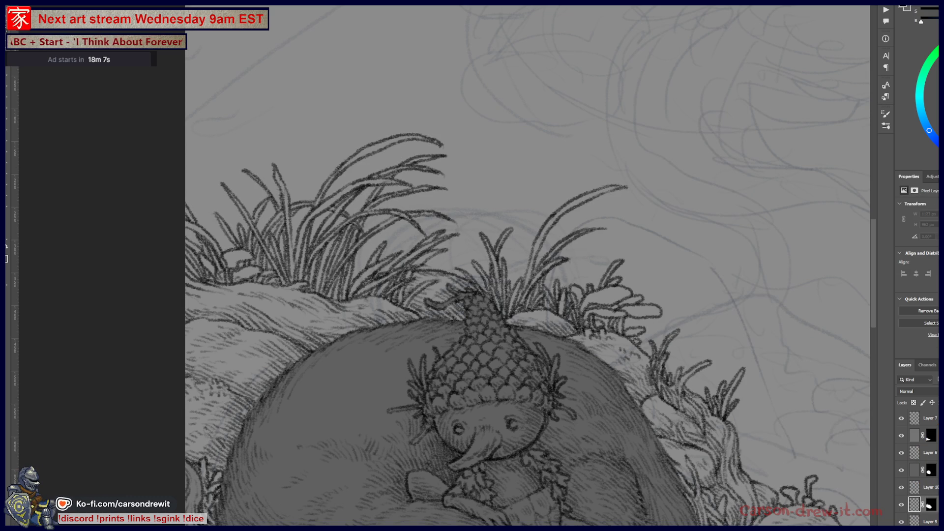
key("alt+BackSpace")
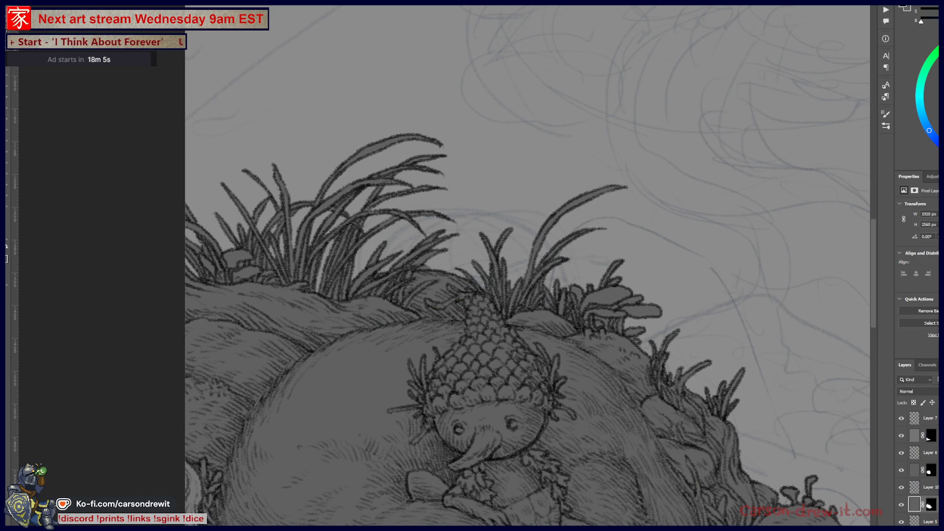
left_click_drag(623, 387, 615, 288)
- Target Layer 11's mask and display it as a red overlay, zoomed on the acorn creature
left_click(931, 505)
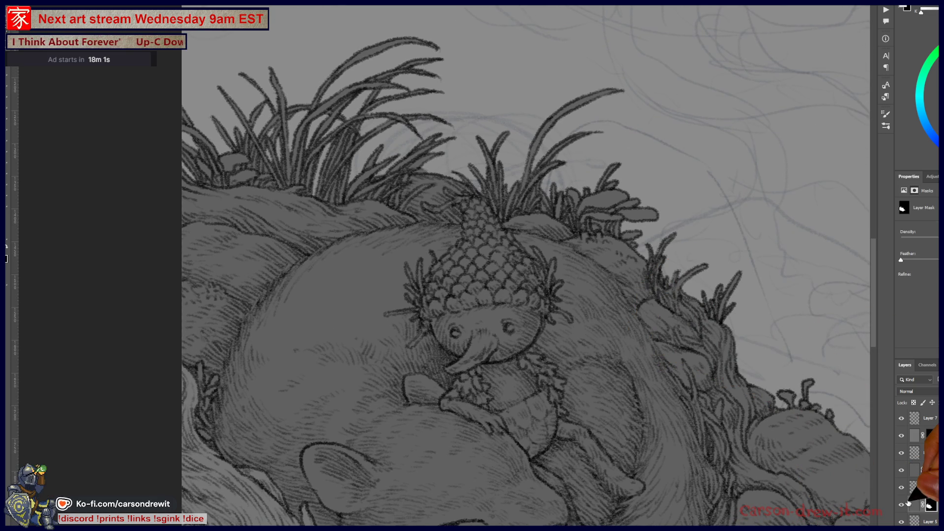
key("backslash")
mouse_move(569, 331)
left_mouse_down()
mouse_move(597, 236)
mouse_move(654, 316)
mouse_move(659, 380)
left_mouse_up()
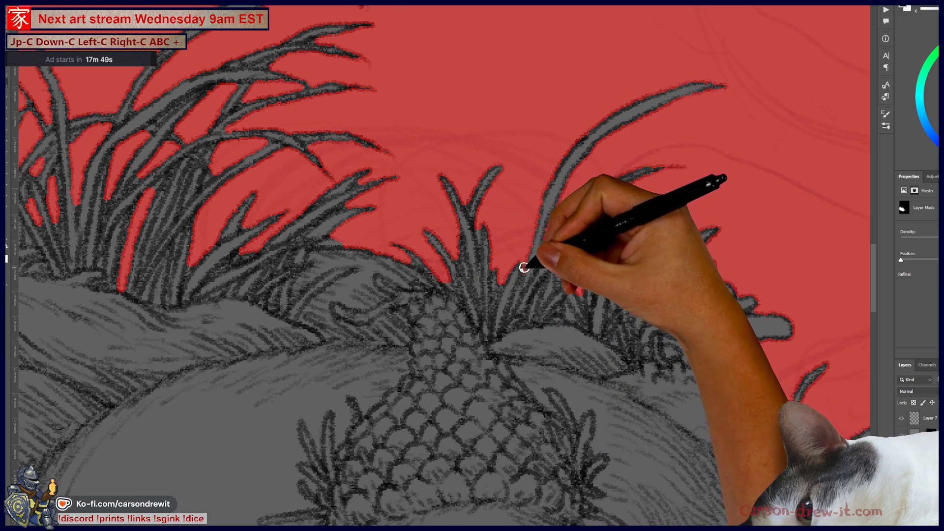
left_click(517, 331, "ctrl")
- Paint the mask black between the grass blades around the acorn cap
left_click(519, 333, "ctrl+shift")
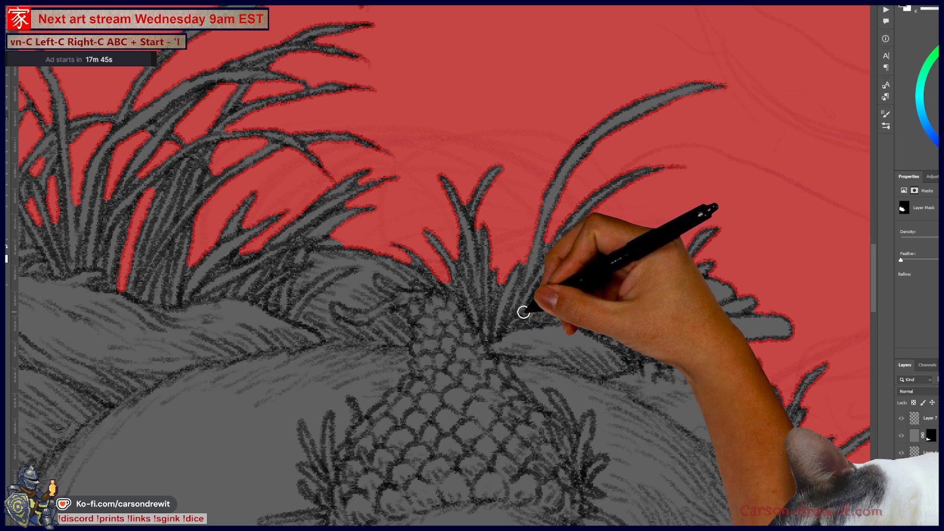
mouse_move(525, 316)
left_mouse_down()
mouse_move(526, 295)
mouse_move(512, 312)
mouse_move(531, 253)
mouse_move(541, 253)
left_mouse_up()
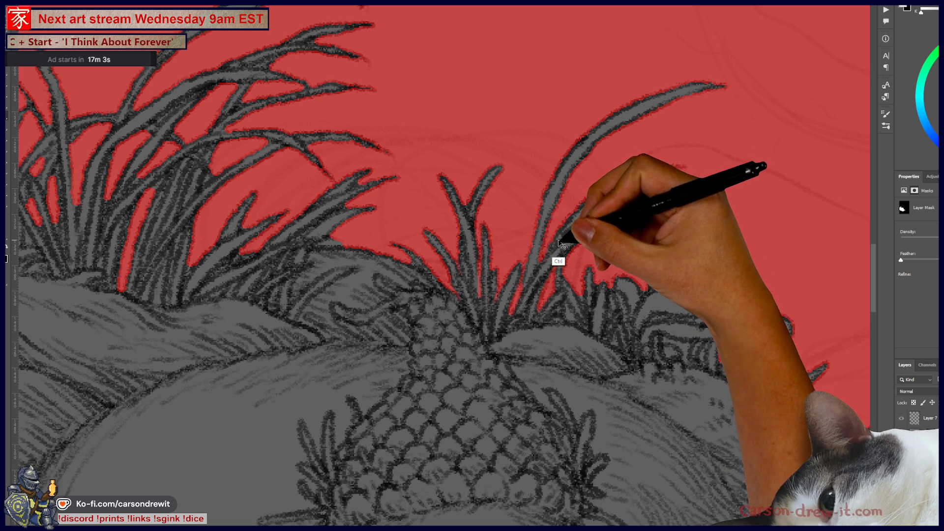
key("ctrl")
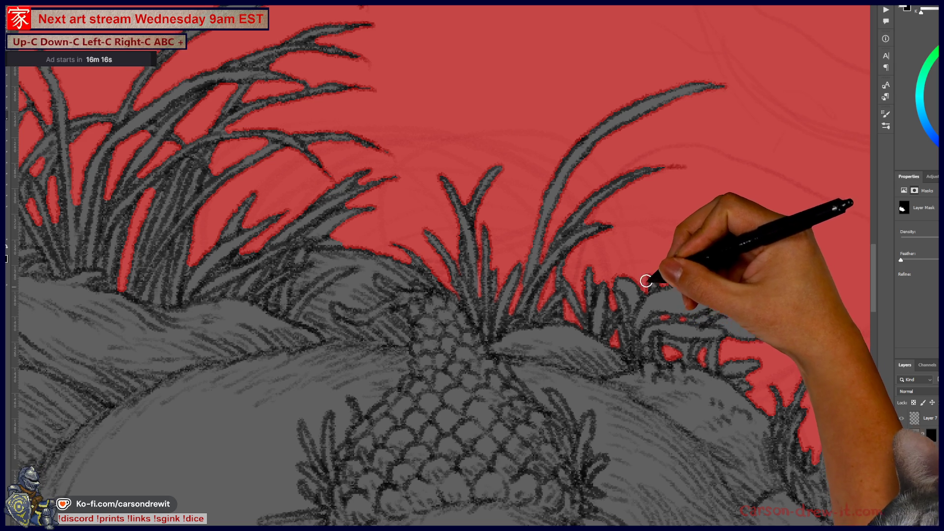
mouse_move(565, 232)
left_mouse_down()
mouse_move(618, 302)
mouse_move(633, 306)
left_mouse_up()
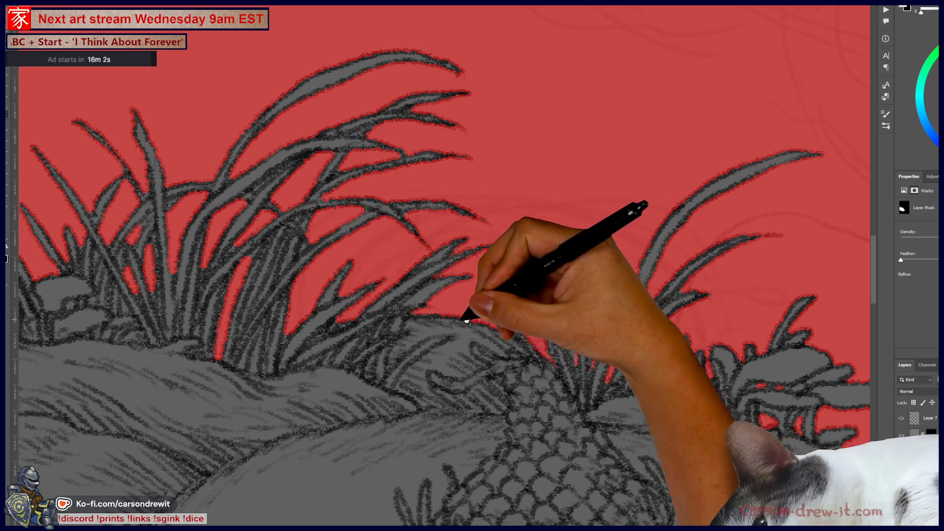
- Refine the mask edge along the tall blades of the left grass clump
left_click_drag(466, 321, 648, 338)
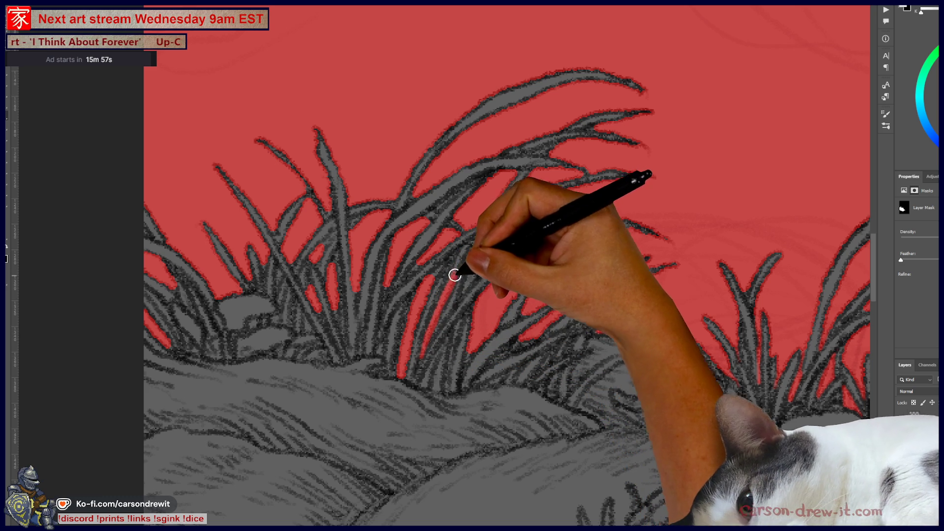
key("ctrl")
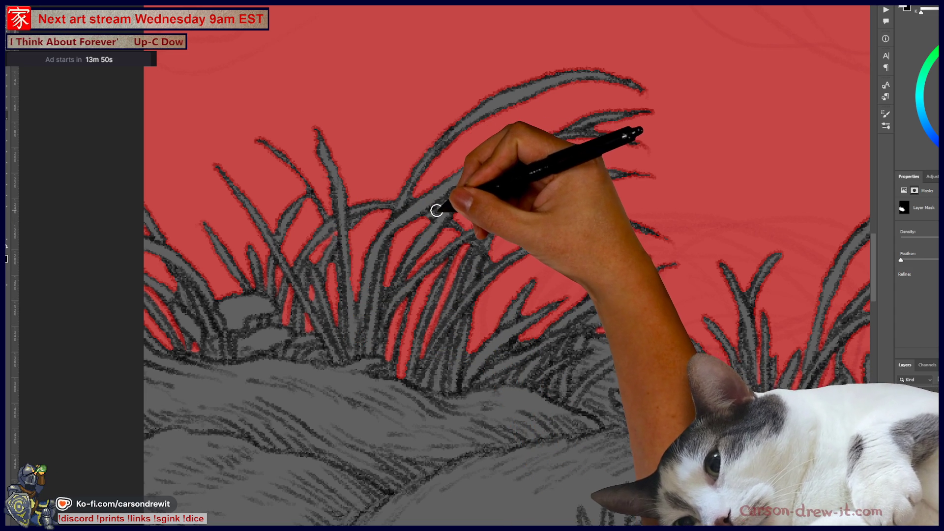
left_click_drag(468, 187, 572, 124)
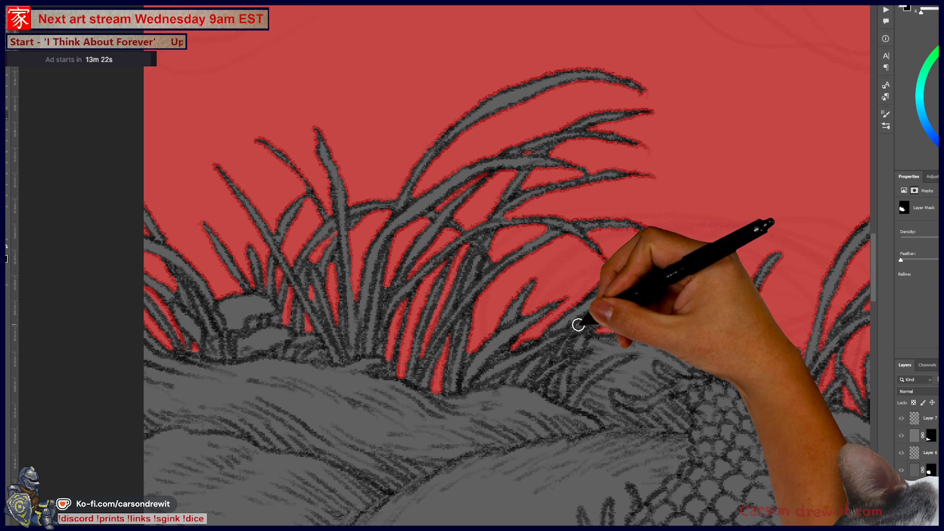
- Pan the canvas toward the grassy right edge of the hillside
left_click_drag(613, 356, 409, 297)
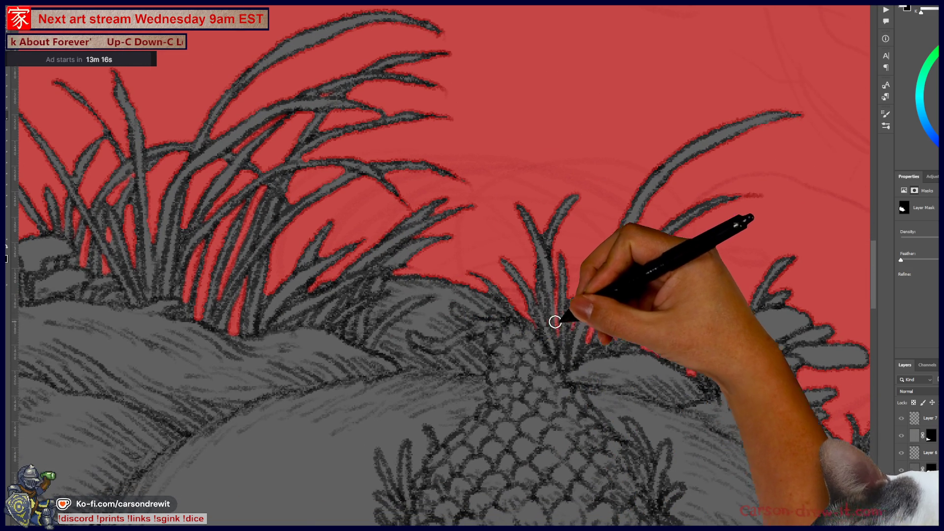
left_click_drag(626, 341, 435, 348)
left_click_drag(605, 418, 488, 295)
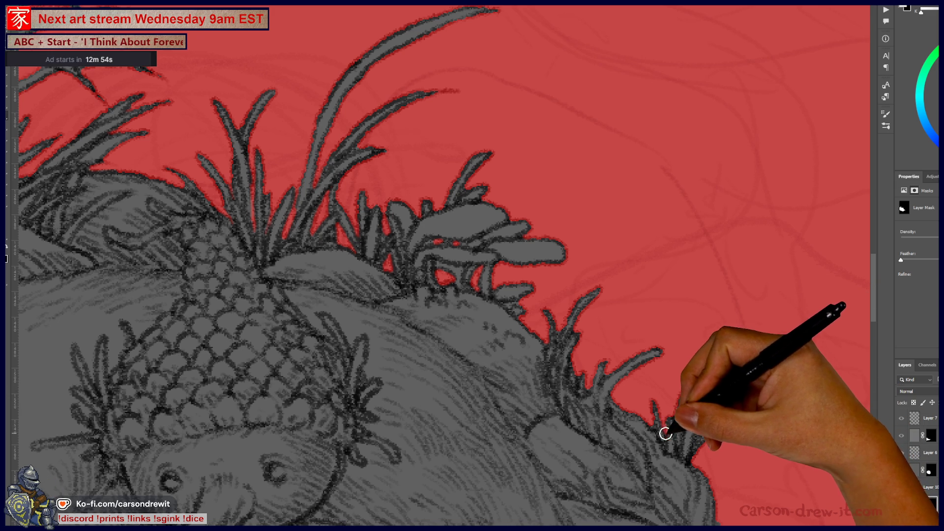
scroll(680, 446, "down", 2)
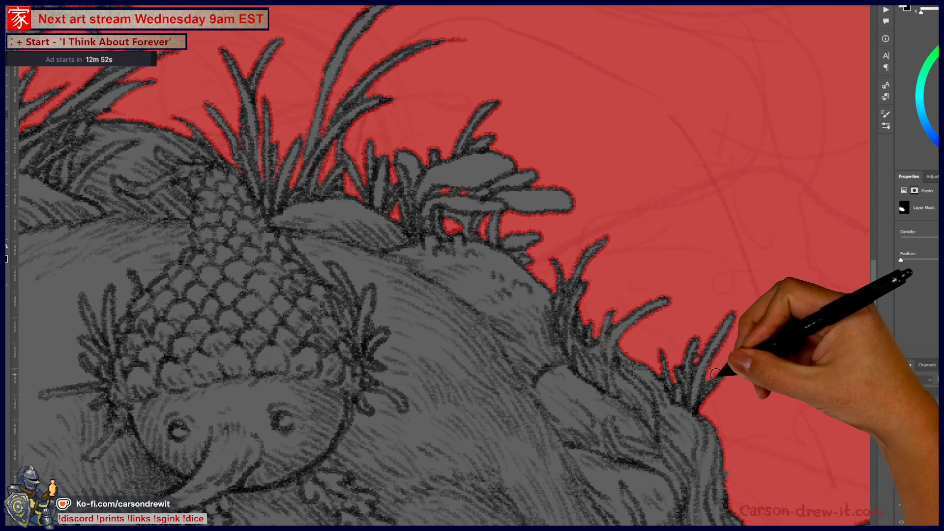
- Pan across the lower-right hillside and masked grass to check the red mask overlay
mouse_move(714, 377)
left_mouse_down()
mouse_move(577, 311)
mouse_move(552, 264)
left_mouse_up()
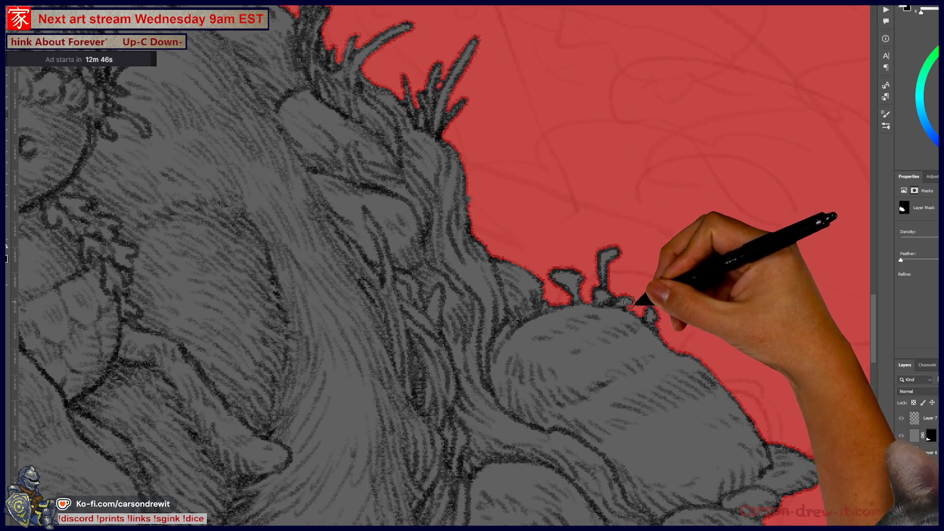
left_click_drag(765, 447, 611, 323)
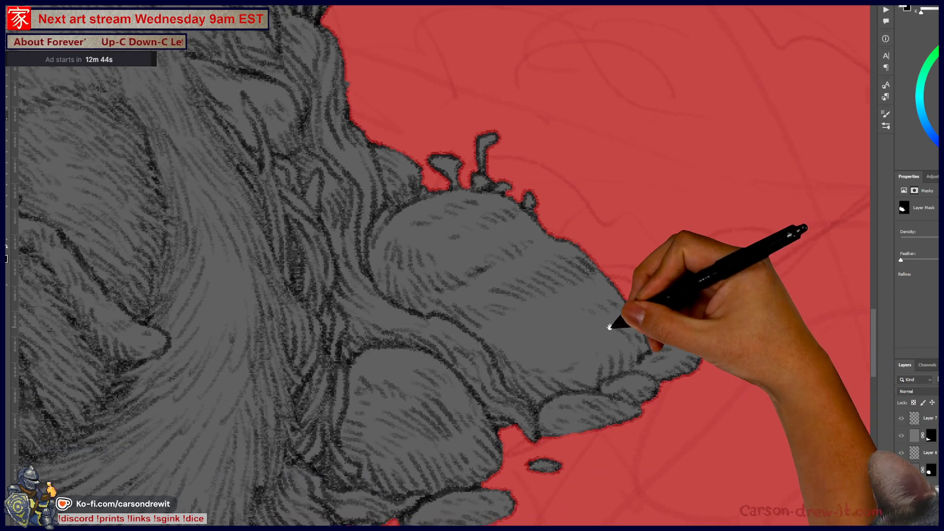
mouse_move(485, 415)
left_mouse_down()
mouse_move(611, 369)
mouse_move(686, 375)
mouse_move(643, 405)
mouse_move(657, 356)
left_mouse_up()
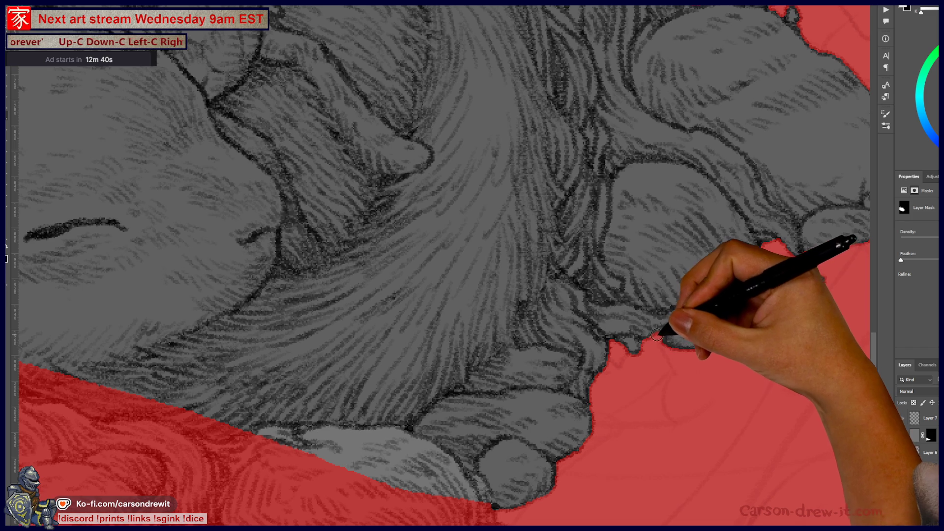
mouse_move(622, 390)
left_mouse_down()
mouse_move(680, 473)
mouse_move(533, 362)
mouse_move(599, 392)
mouse_move(645, 432)
mouse_move(613, 362)
mouse_move(657, 450)
left_mouse_up()
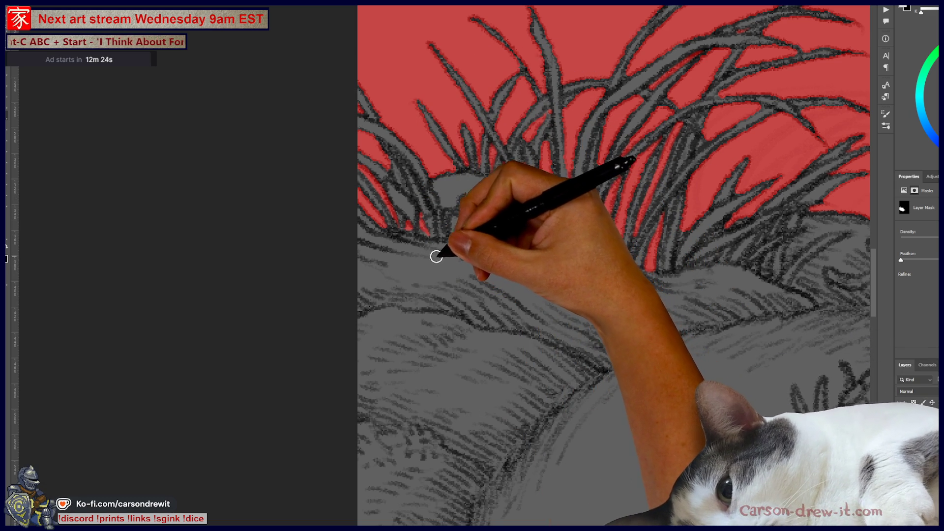
scroll(487, 290, "up", 3)
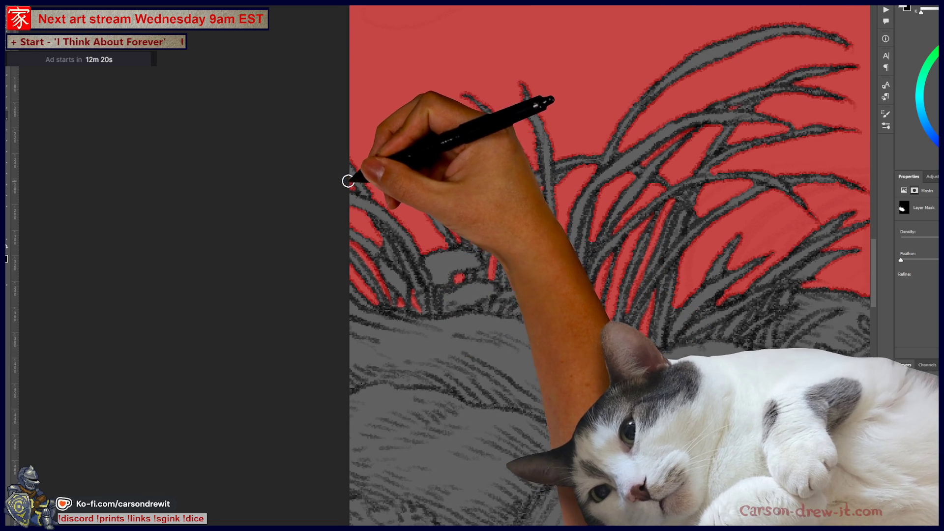
left_click_drag(538, 249, 306, 263)
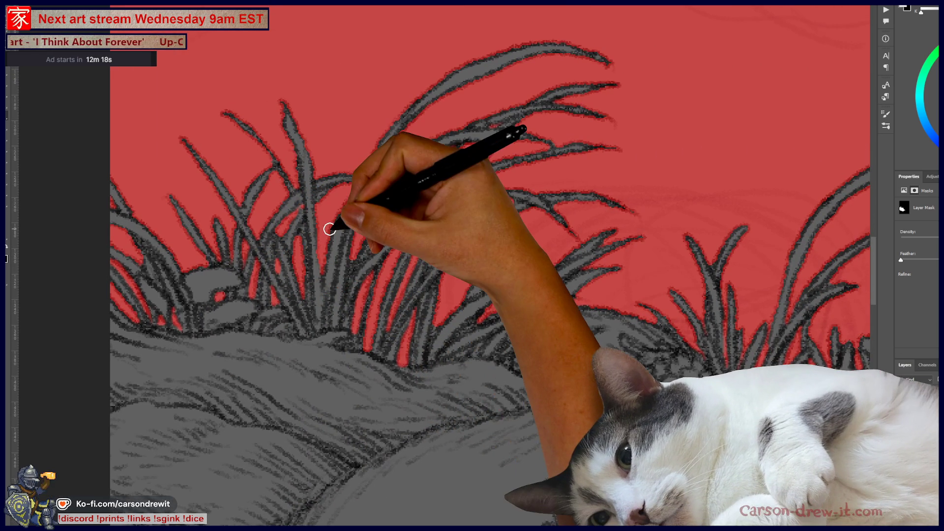
mouse_move(330, 228)
left_mouse_down()
mouse_move(344, 270)
mouse_move(400, 270)
mouse_move(387, 252)
left_mouse_up()
- Leave Quick Mask mode and reposition the drawing in view
key("q")
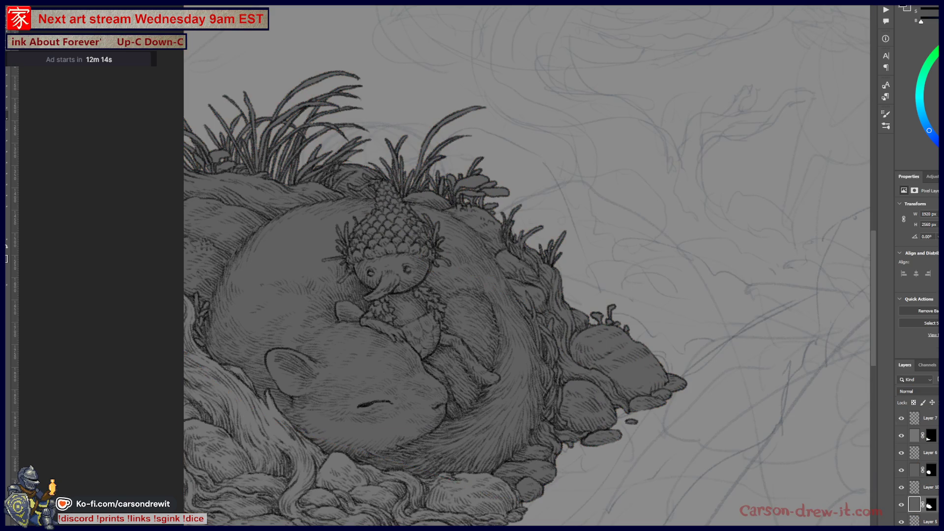
mouse_move(563, 391)
left_mouse_down()
mouse_move(580, 379)
mouse_move(468, 447)
mouse_move(401, 348)
mouse_move(372, 226)
mouse_move(489, 386)
mouse_move(433, 422)
mouse_move(502, 447)
mouse_move(492, 465)
mouse_move(500, 487)
left_mouse_up()
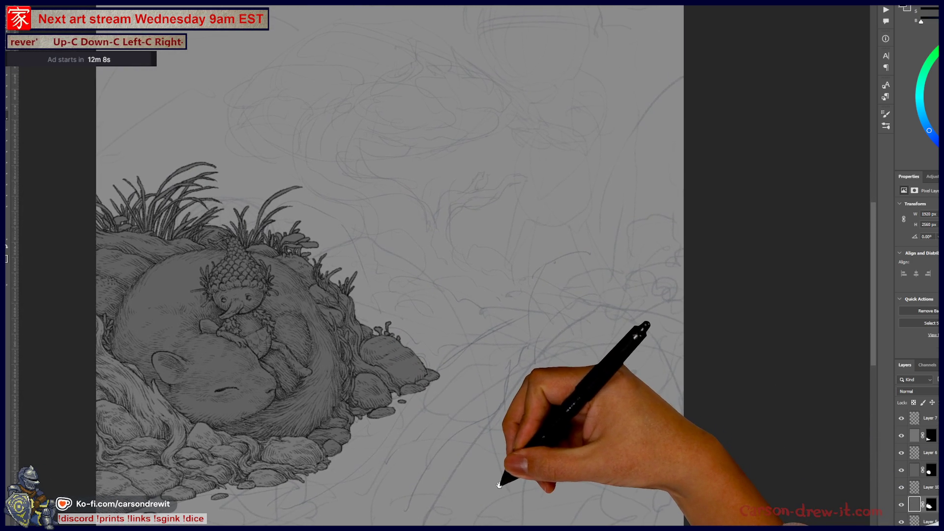
mouse_move(528, 303)
left_mouse_down()
mouse_move(442, 271)
mouse_move(456, 323)
left_mouse_up()
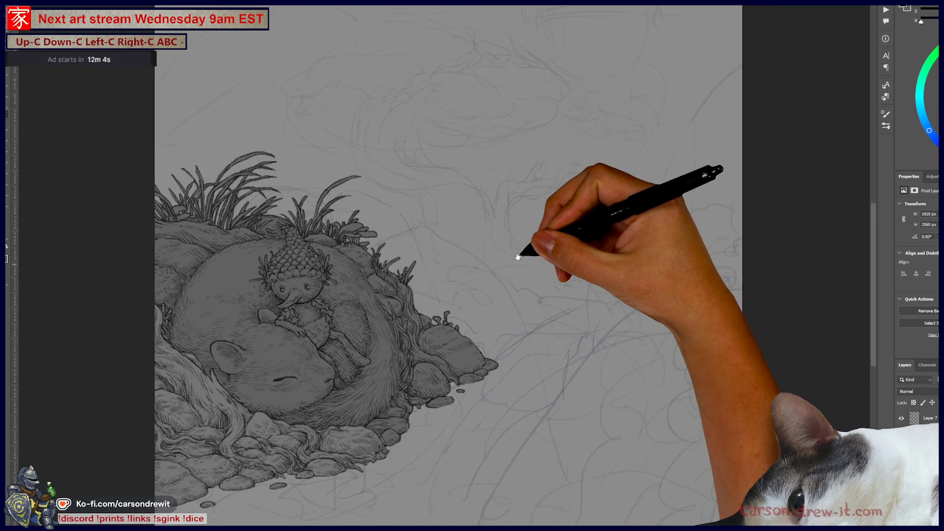
left_click_drag(518, 257, 522, 245)
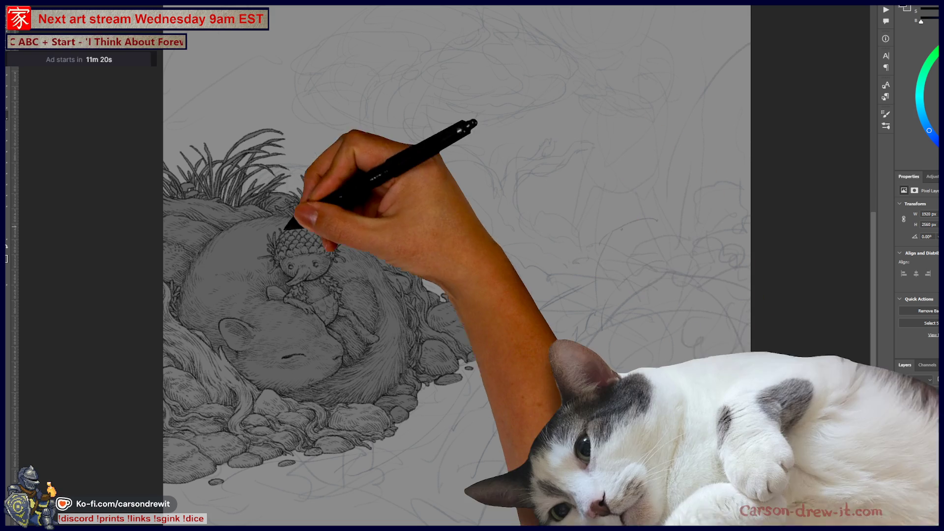
- Select the masked layer just below Layer 7 in the Layers panel
scroll(917, 467, "down", 3)
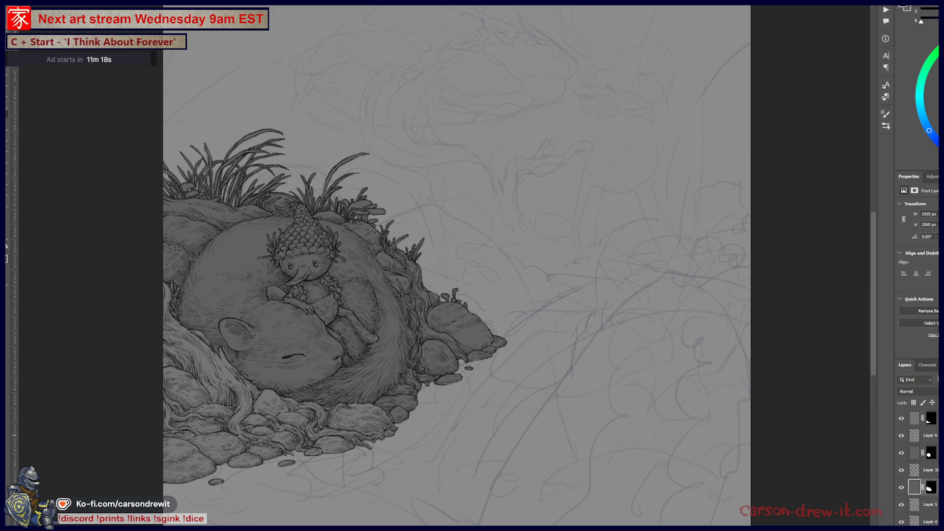
scroll(918, 468, "up", 3)
left_click(915, 435)
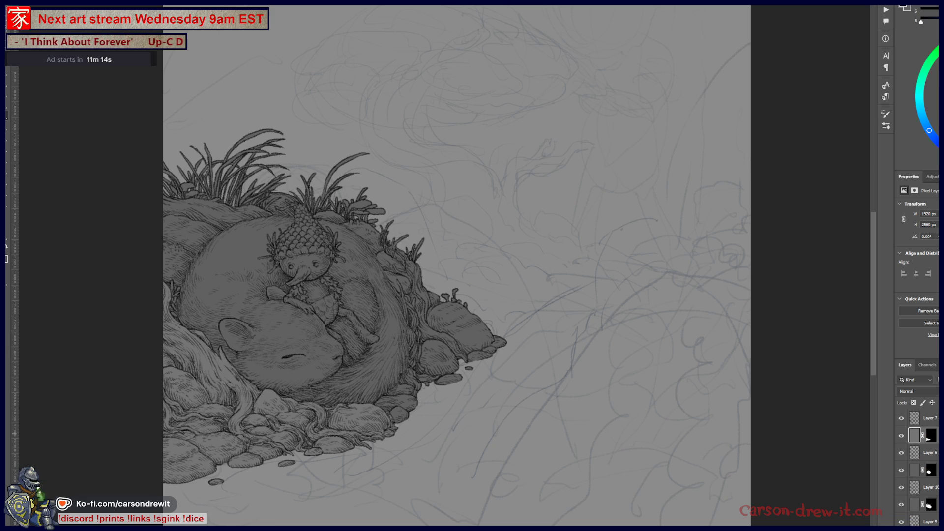
- Add Layer 12 above the masked layer and zoom onto the empty area right of the nest
key("ctrl+shift+alt+n")
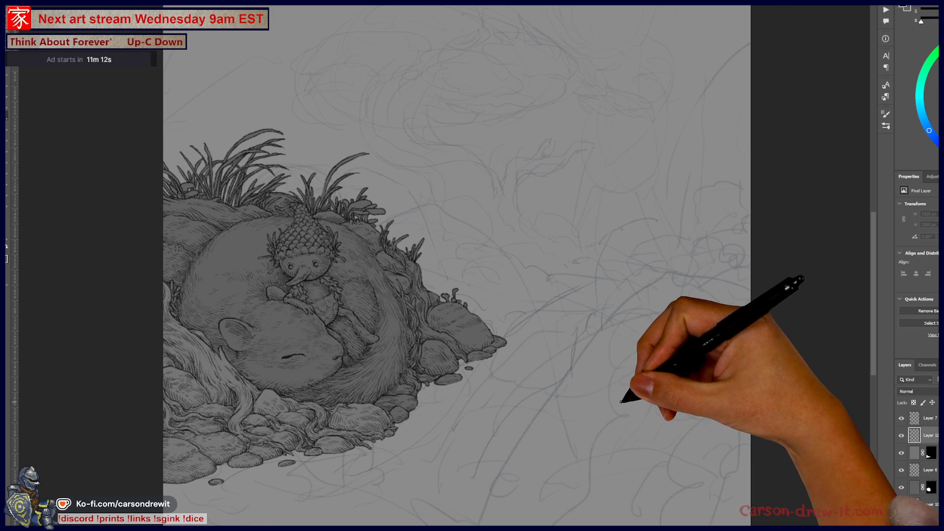
scroll(607, 352, "up", 3)
mouse_move(611, 379)
left_mouse_down()
mouse_move(521, 400)
mouse_move(496, 424)
left_mouse_up()
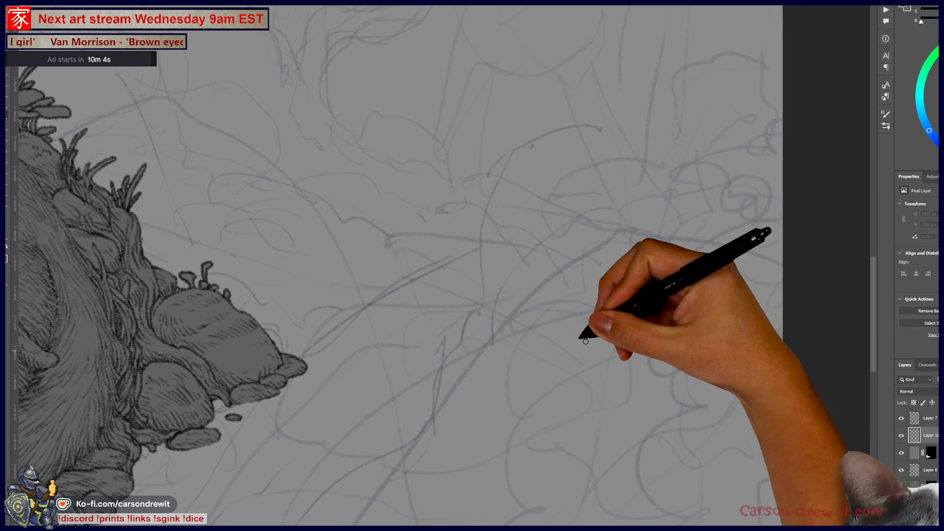
key("ctrl+plus")
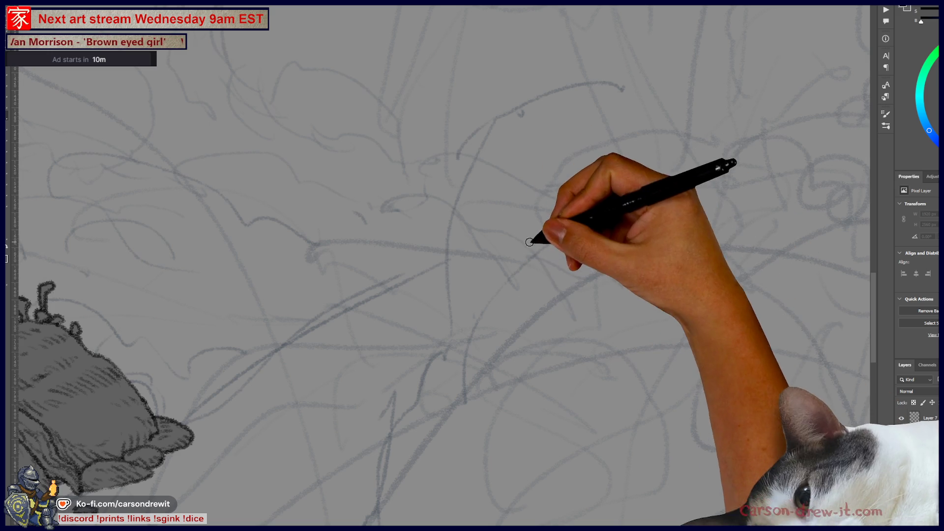
- Pencil a large loose oval to the right of the nest, redrawing its top arc
left_click_drag(517, 230, 539, 278)
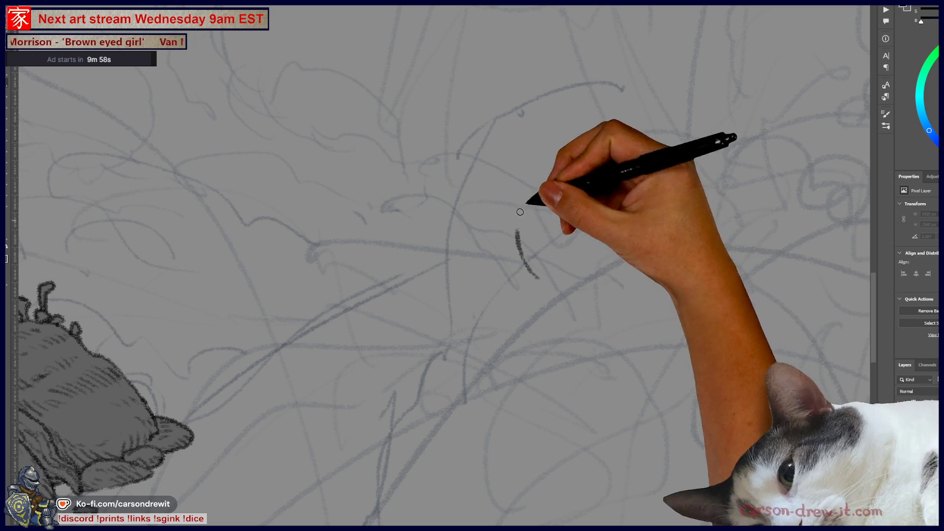
key("ctrl+z")
mouse_move(527, 206)
left_mouse_down()
mouse_move(522, 238)
mouse_move(618, 381)
mouse_move(787, 376)
left_mouse_up()
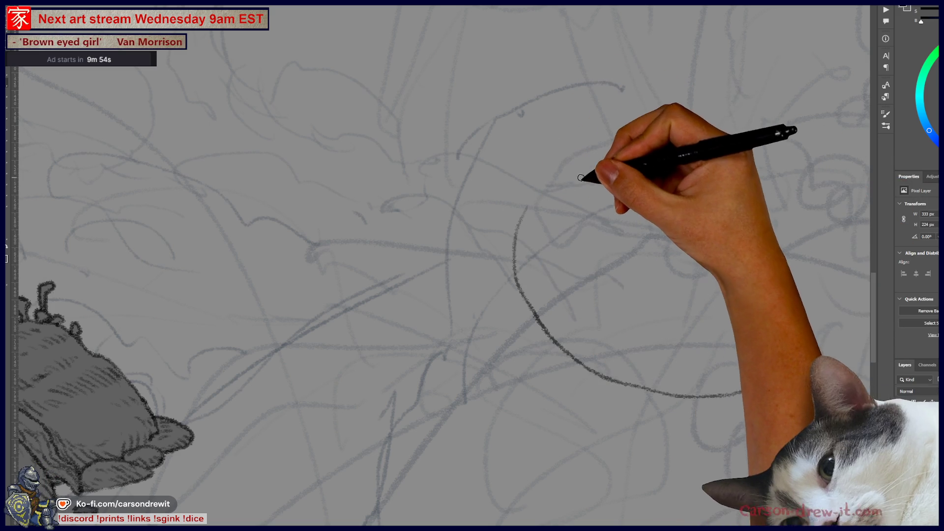
mouse_move(546, 193)
left_mouse_down()
mouse_move(675, 200)
mouse_move(756, 249)
mouse_move(814, 340)
left_mouse_up()
key("ctrl+z")
mouse_move(527, 200)
left_mouse_down()
mouse_move(618, 185)
mouse_move(707, 196)
mouse_move(777, 270)
mouse_move(801, 340)
left_mouse_up()
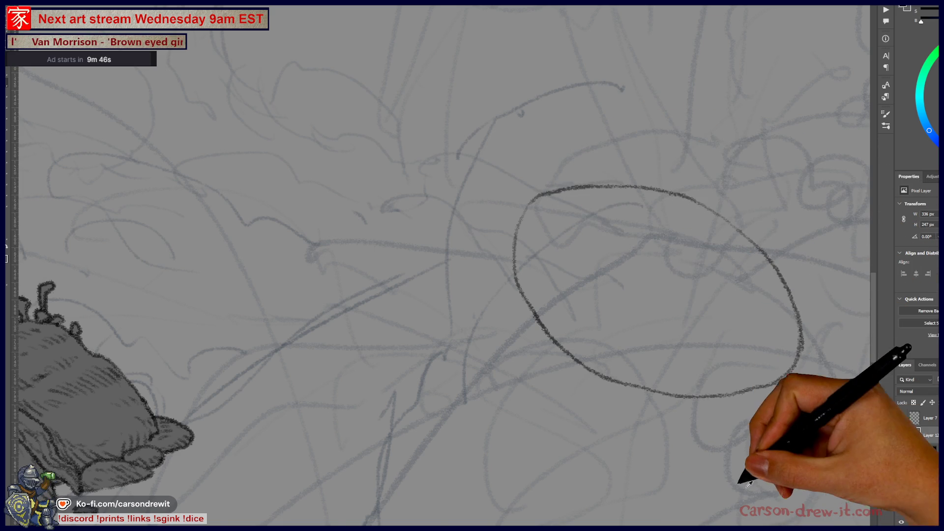
- Add a curving pencil stroke rising up-left from the oval's top
scroll(703, 437, "down", 5)
mouse_move(696, 421)
left_mouse_down()
mouse_move(491, 346)
mouse_move(523, 400)
mouse_move(573, 432)
left_mouse_up()
scroll(573, 432, "down", 3)
scroll(600, 439, "up", 5)
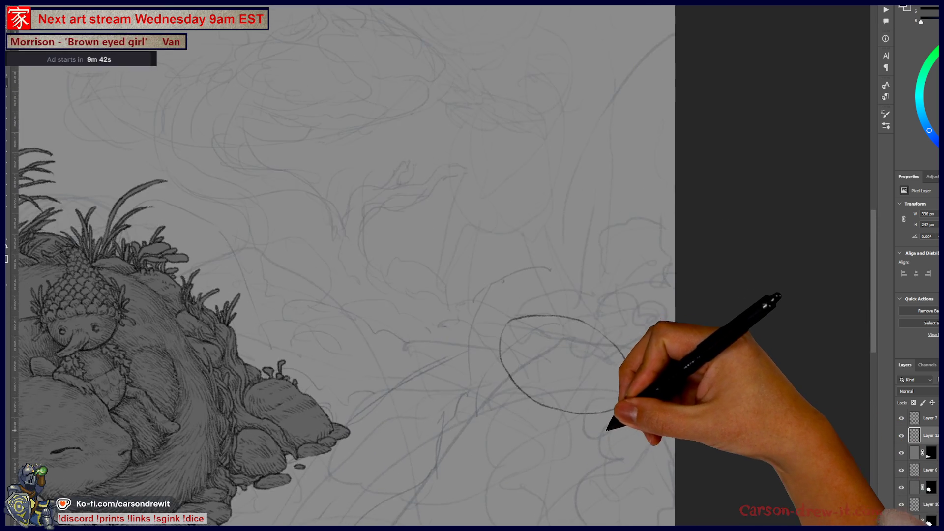
scroll(538, 322, "up", 2)
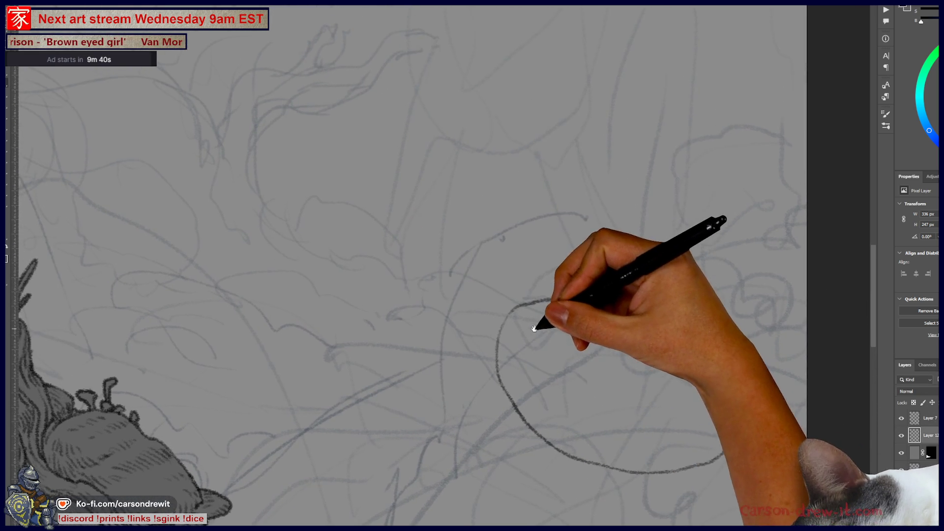
mouse_move(494, 328)
left_mouse_down()
mouse_move(451, 260)
mouse_move(459, 243)
mouse_move(449, 273)
mouse_move(460, 283)
left_mouse_up()
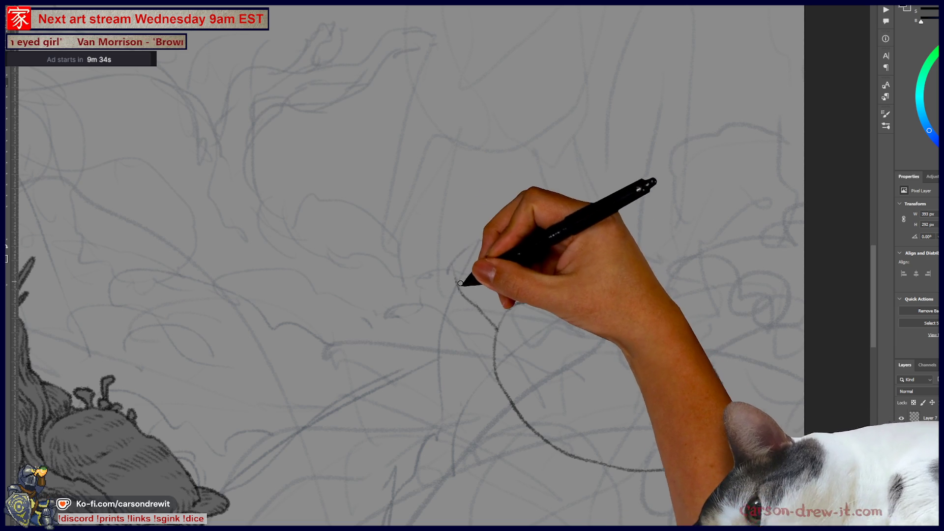
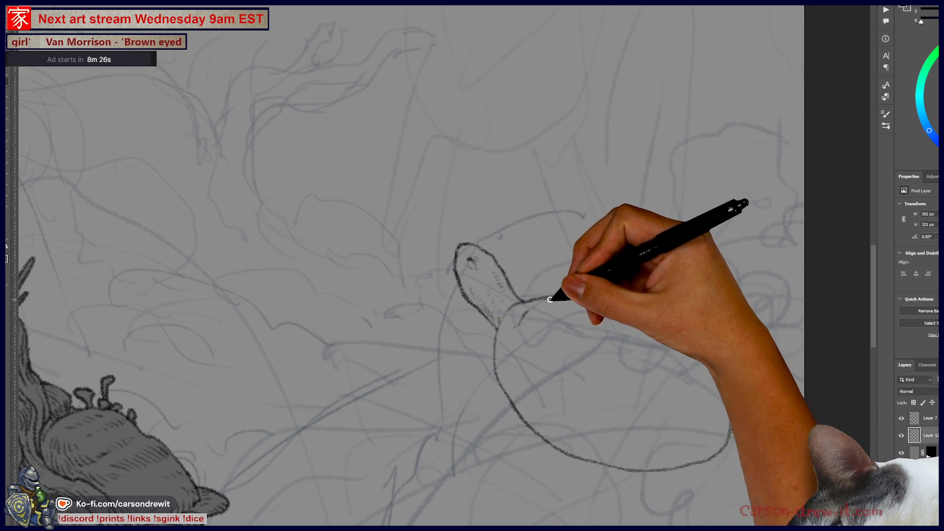
- Ink the neck-to-shell line, the shell's lower edge, and the inner curve of its lower-left side
mouse_move(521, 331)
left_mouse_down()
mouse_move(527, 358)
mouse_move(560, 407)
left_mouse_up()
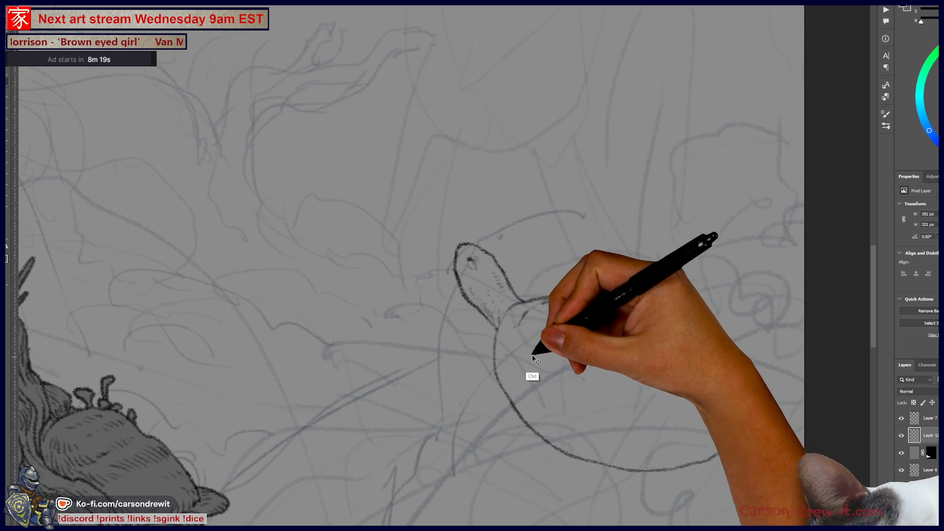
mouse_move(561, 420)
left_mouse_down()
mouse_move(642, 447)
mouse_move(710, 435)
mouse_move(728, 425)
mouse_move(730, 401)
mouse_move(723, 407)
left_mouse_up()
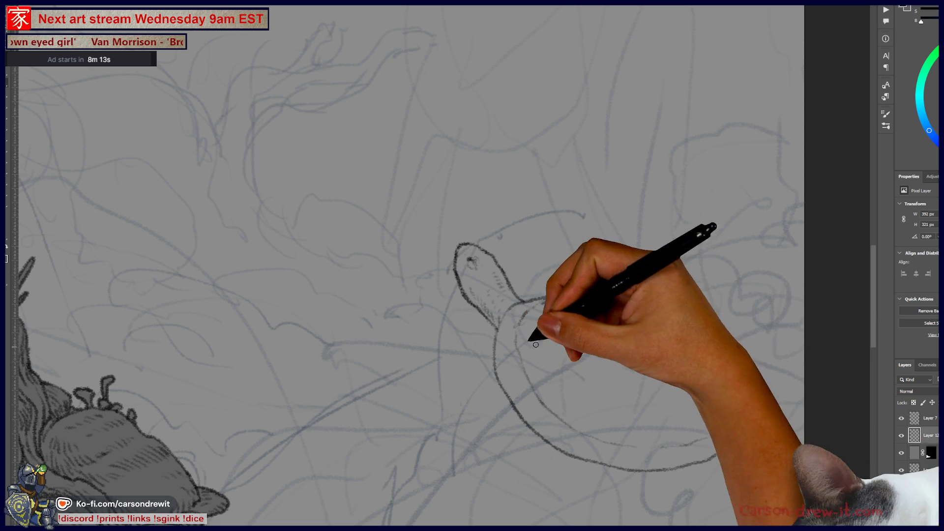
mouse_move(522, 407)
left_mouse_down()
mouse_move(591, 461)
mouse_move(695, 458)
mouse_move(712, 437)
mouse_move(731, 445)
mouse_move(730, 386)
left_mouse_up()
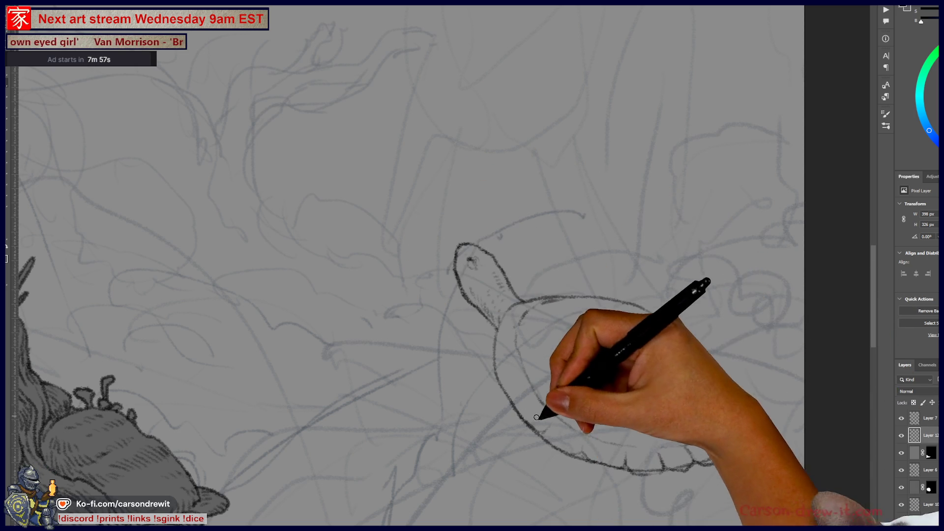
- Reinforce the shell's lower-left outline and pan the canvas to reposition the turtle sketch
mouse_move(537, 434)
left_mouse_down()
mouse_move(600, 469)
mouse_move(651, 468)
mouse_move(713, 453)
mouse_move(733, 424)
left_mouse_up()
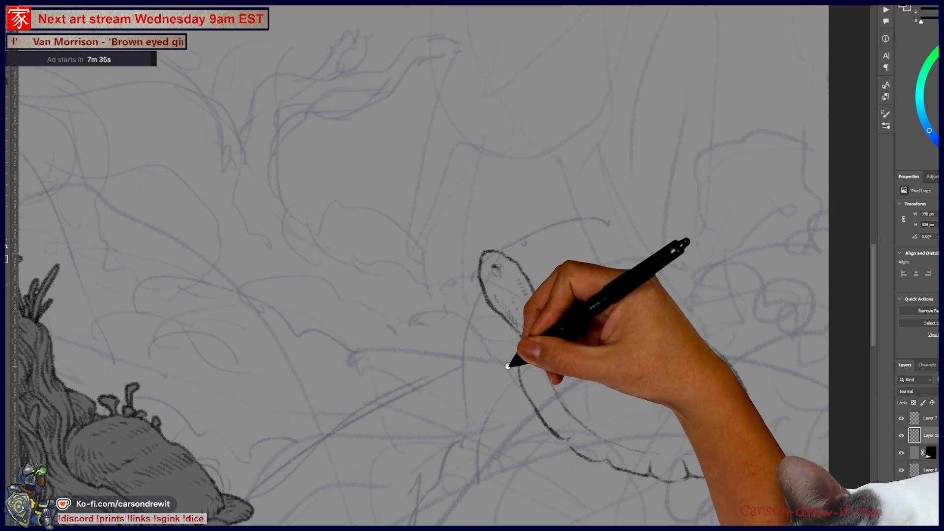
left_click_drag(463, 331, 512, 362)
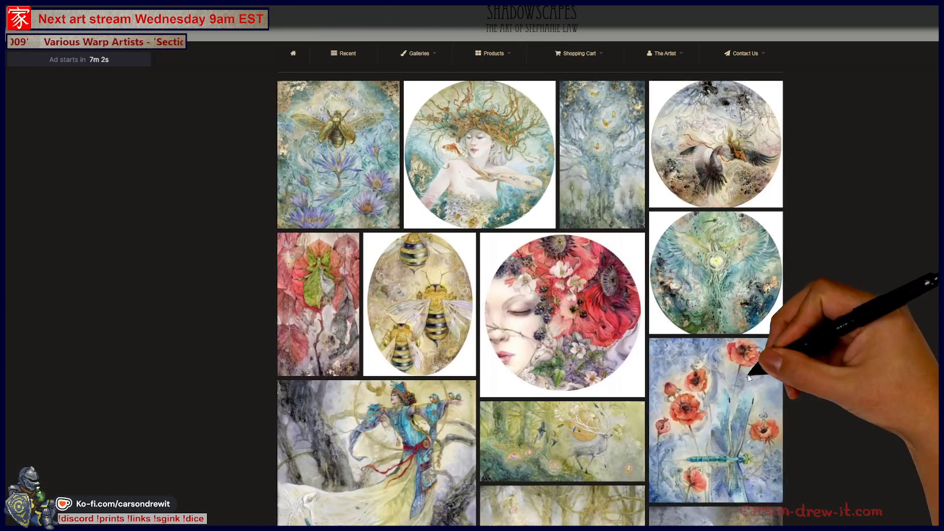
- Open the She Sleeps painting and advance through the gallery past Blue to Sylph
left_click(578, 316)
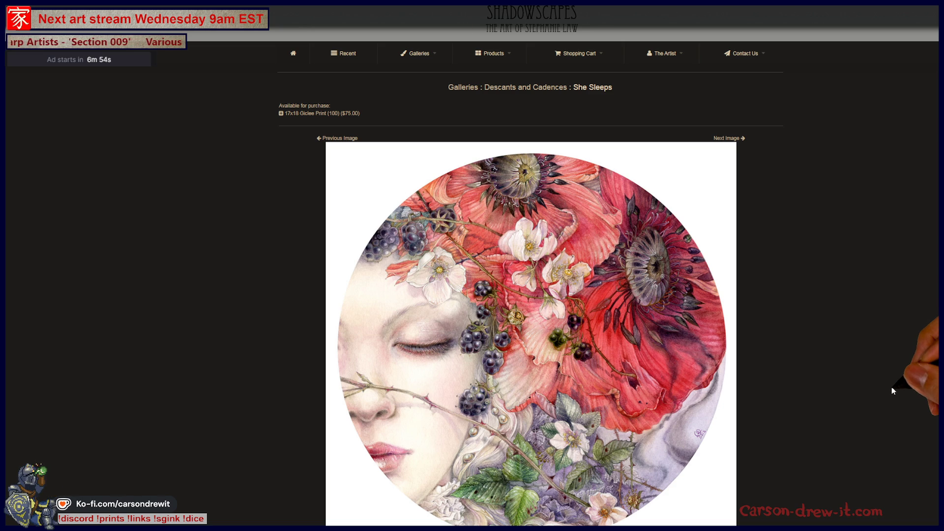
left_click(734, 140)
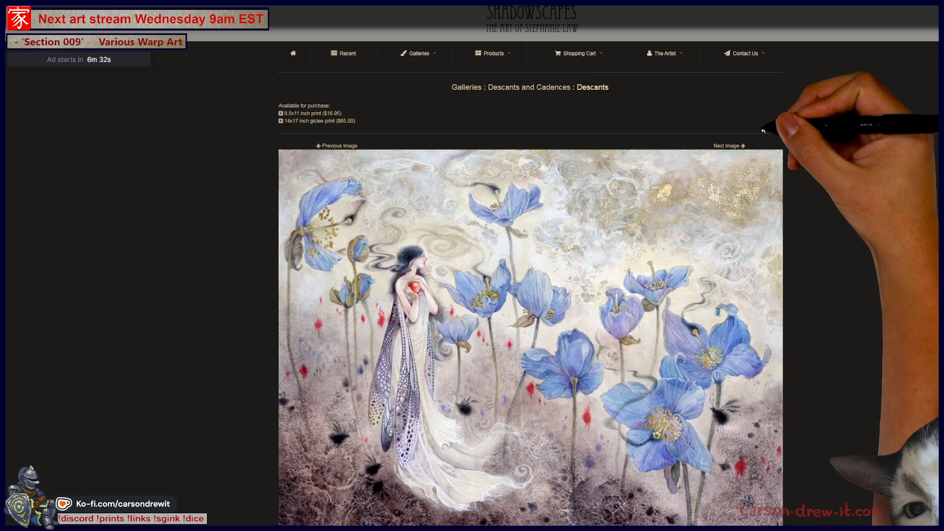
left_click(733, 147)
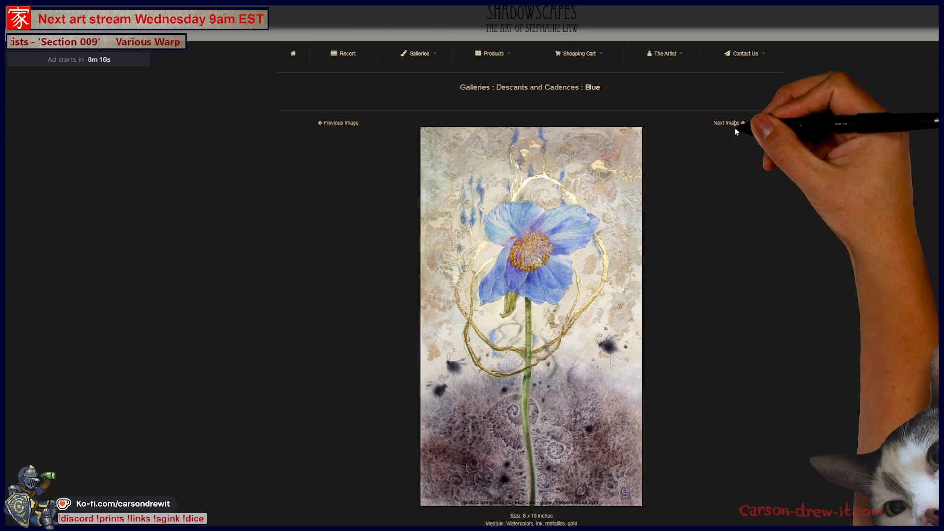
left_click(734, 125)
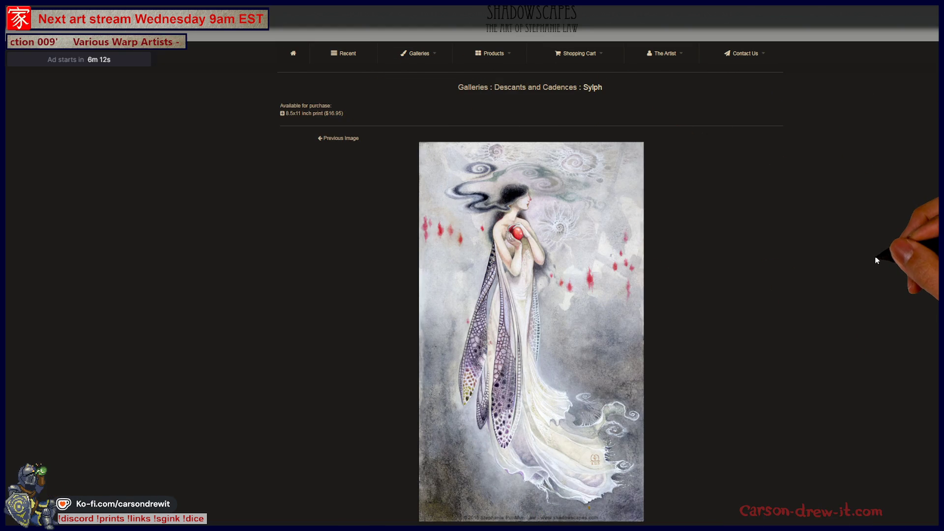
- Step back from Sylph to Blue and on toward Descants using arrow keys and Previous Image
key("Left")
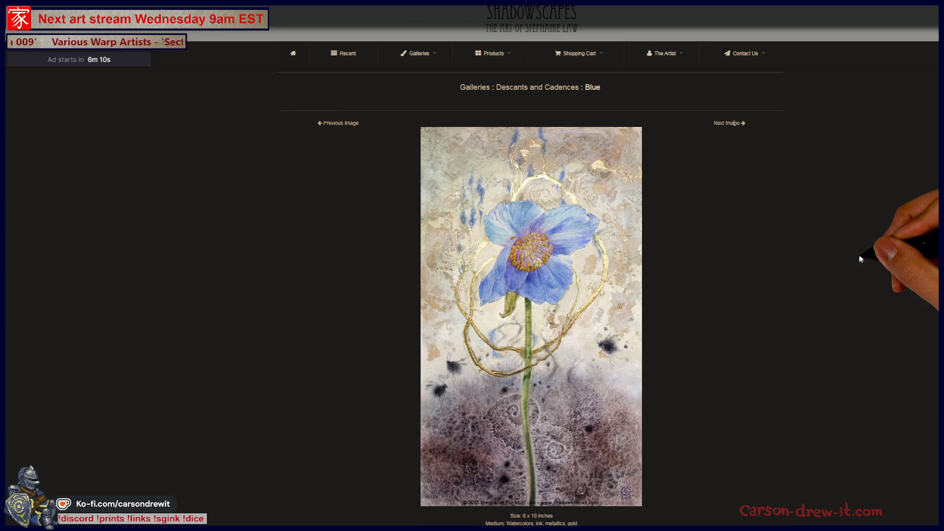
key("Right")
key("Right")
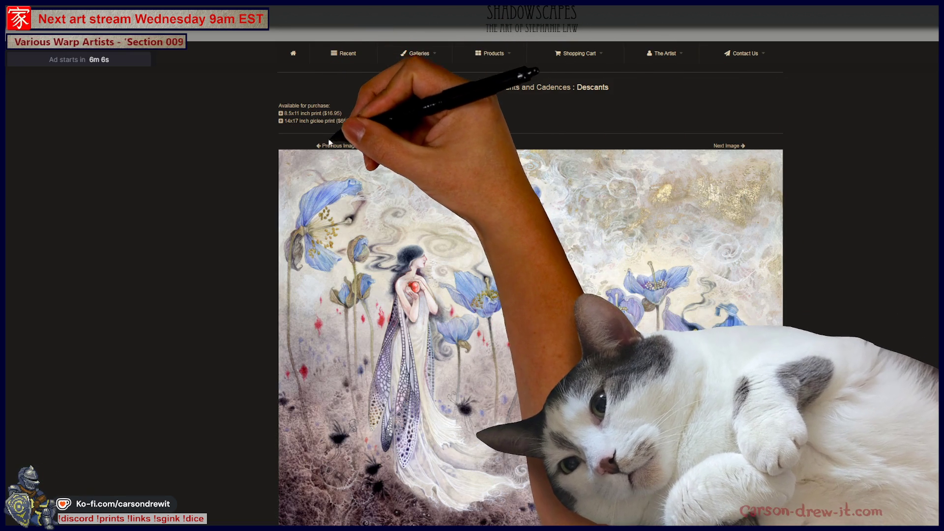
left_click(329, 143)
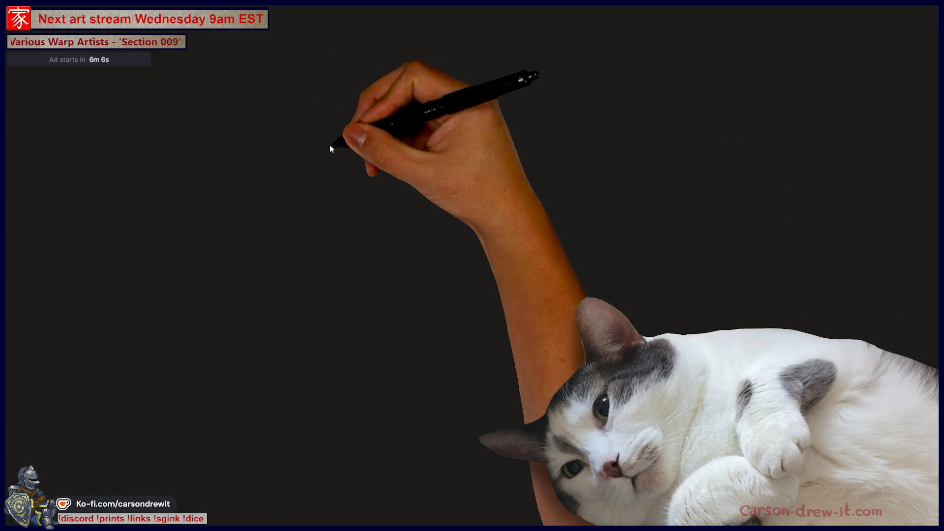
- Browse back through Messengers, Awakened and Value of a Pearl to Unafraid of the Thorns
left_click(337, 138)
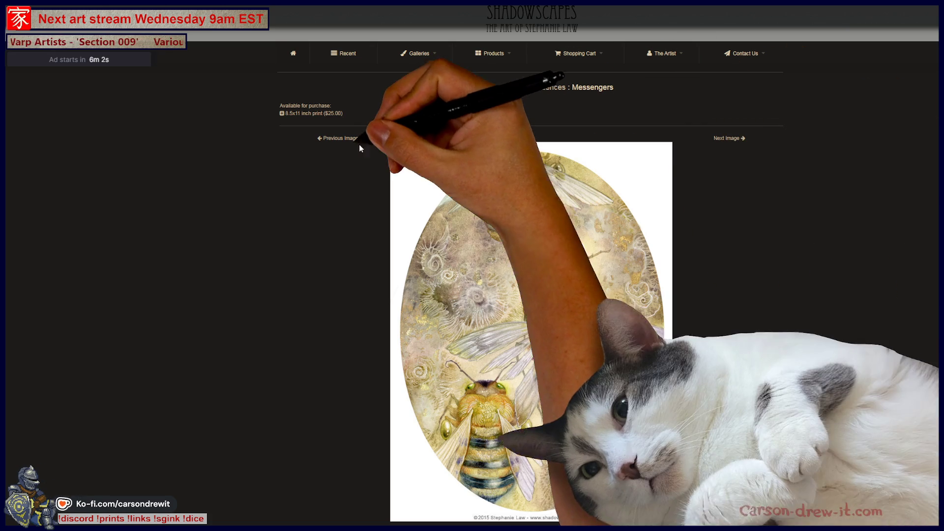
left_click(335, 139)
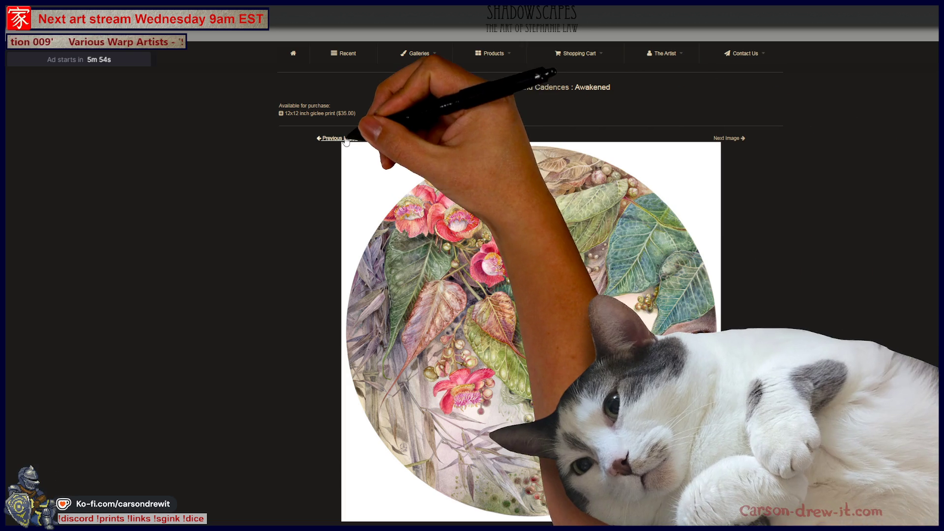
key("Right")
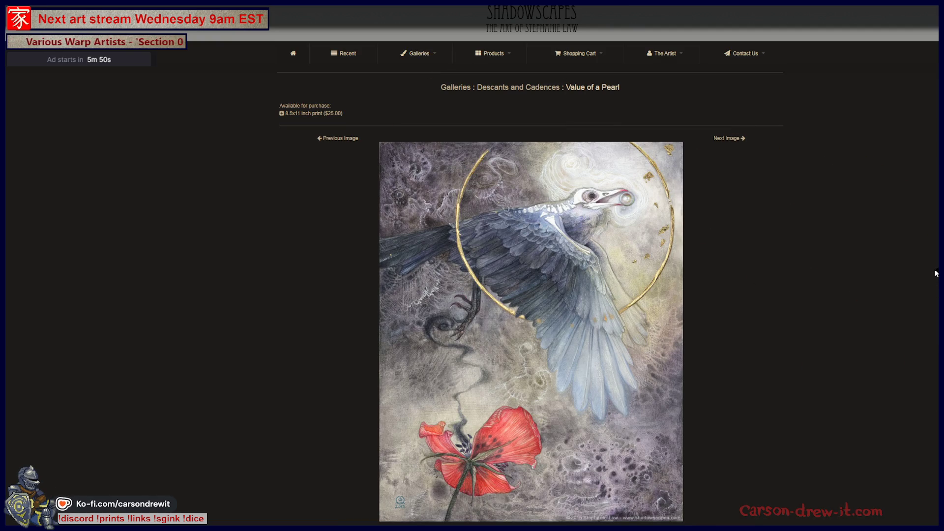
left_click(341, 139)
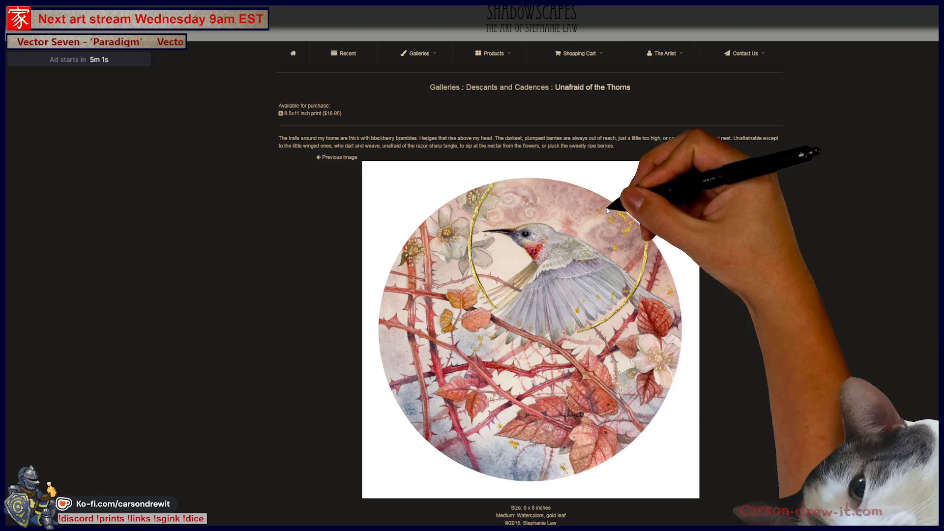
- Go back through Rootbound, Thought and Memory, and Seeking Other Skies to With the Proper Kind of Bait
left_click(331, 160)
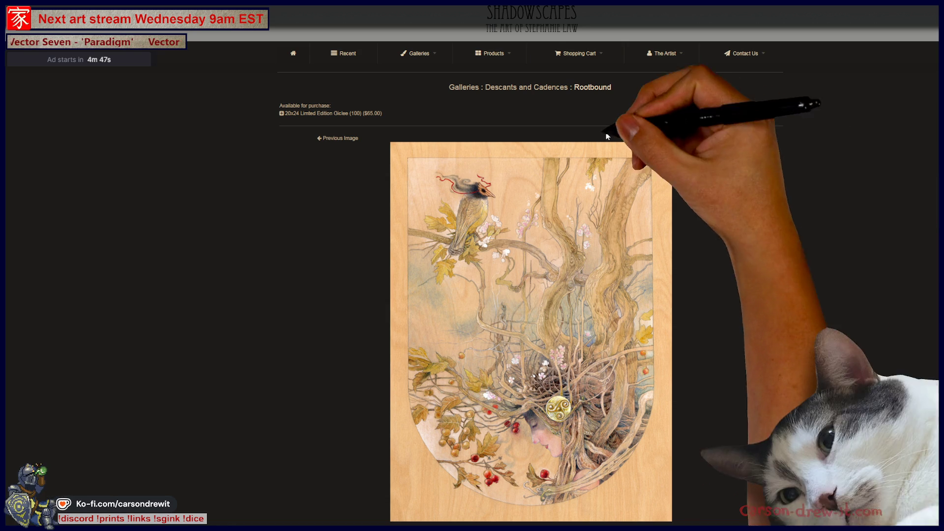
left_click(336, 138)
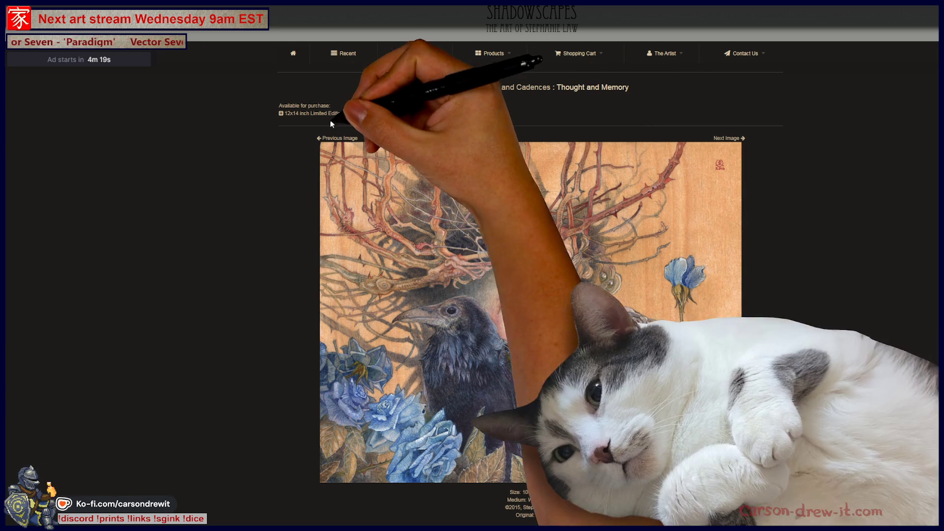
left_click(338, 139)
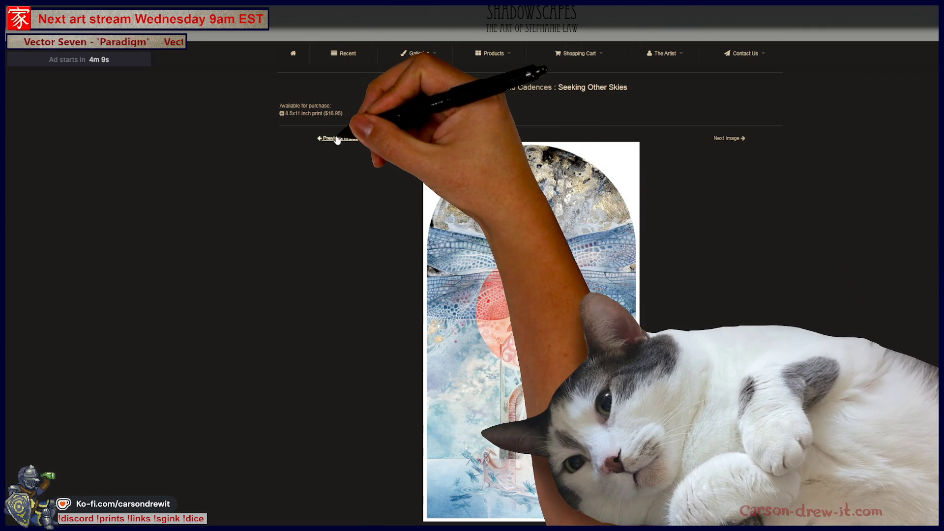
left_click(337, 139)
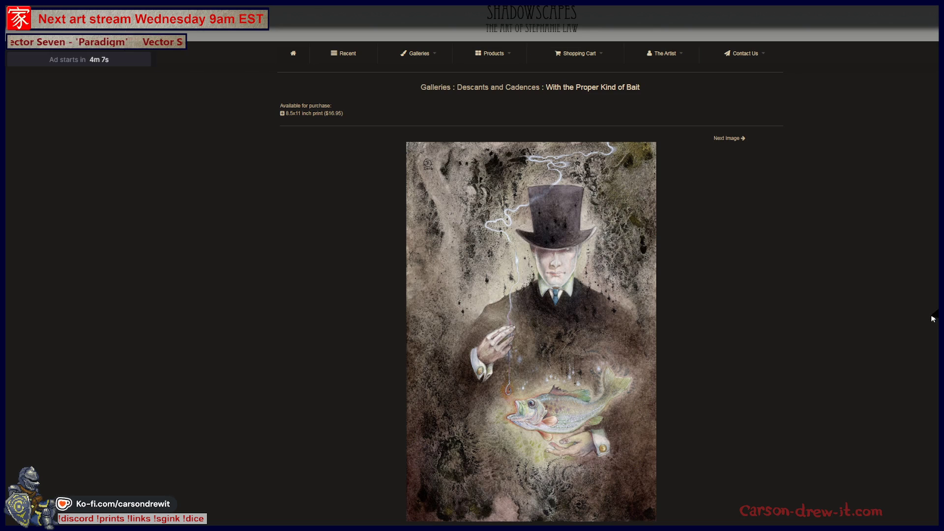